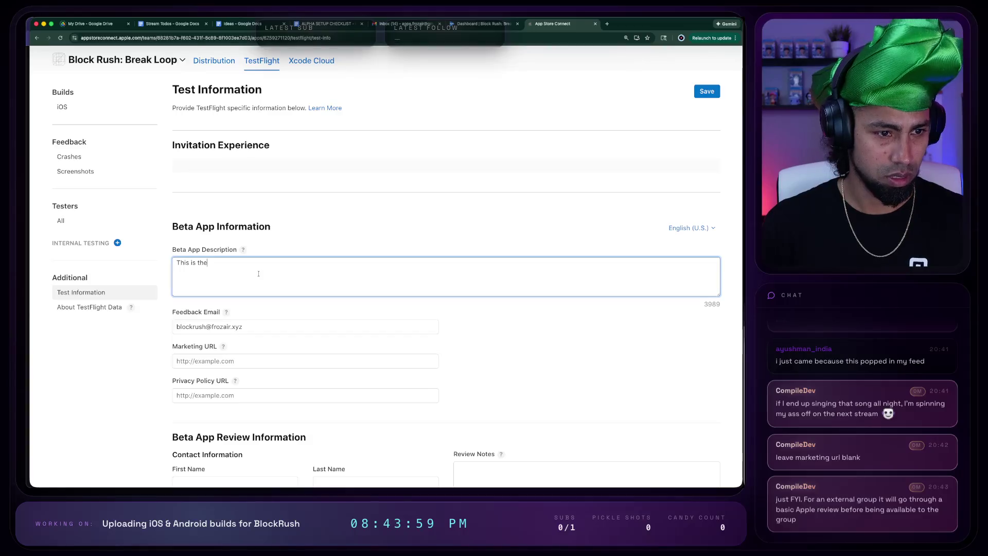
- Paste the drafted tester text into the Beta App Description field
{"action": "key", "text": "super+v"}
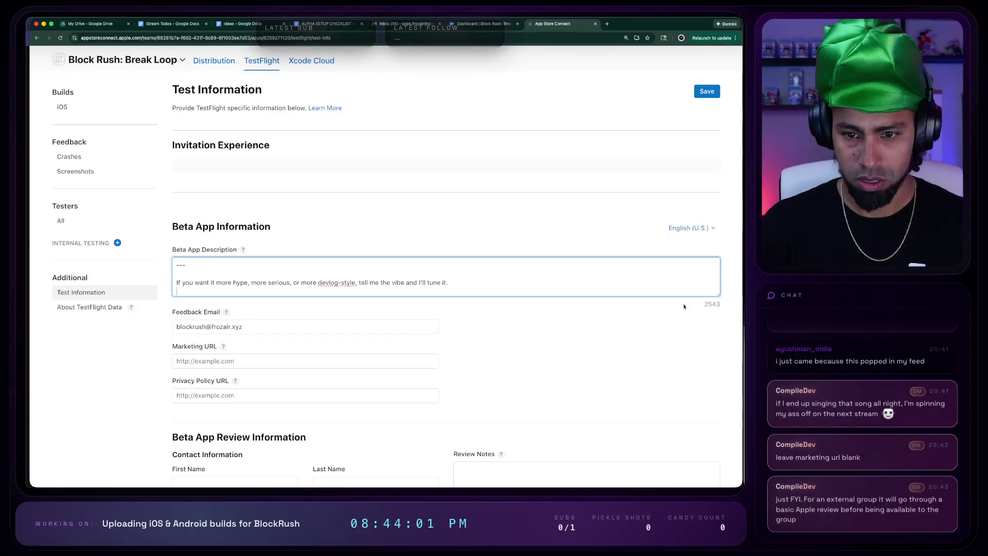
{"action": "left_click_drag", "start_coordinate": [715, 294], "coordinate": [715, 471]}
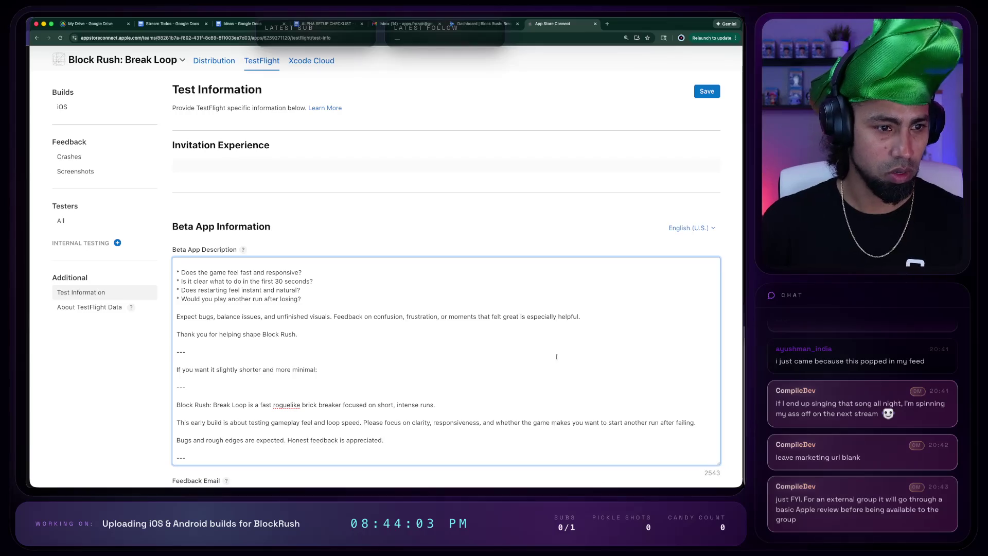
{"action": "scroll", "coordinate": [370, 253], "scroll_direction": "down", "scroll_amount": 3}
{"action": "scroll", "coordinate": [371, 253], "scroll_direction": "down", "scroll_amount": 1}
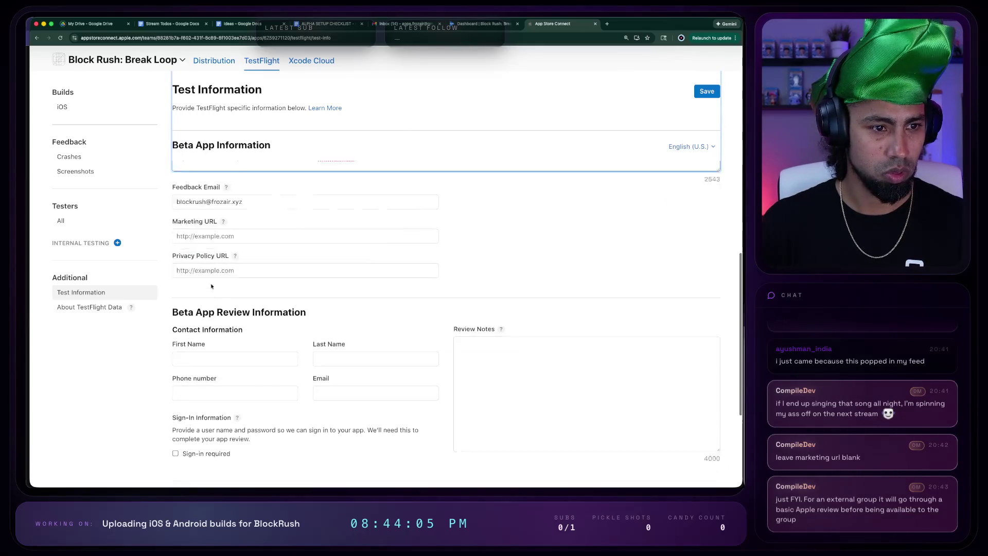
{"action": "scroll", "coordinate": [201, 331], "scroll_direction": "up", "scroll_amount": 2}
{"action": "scroll", "coordinate": [241, 263], "scroll_direction": "up", "scroll_amount": 3}
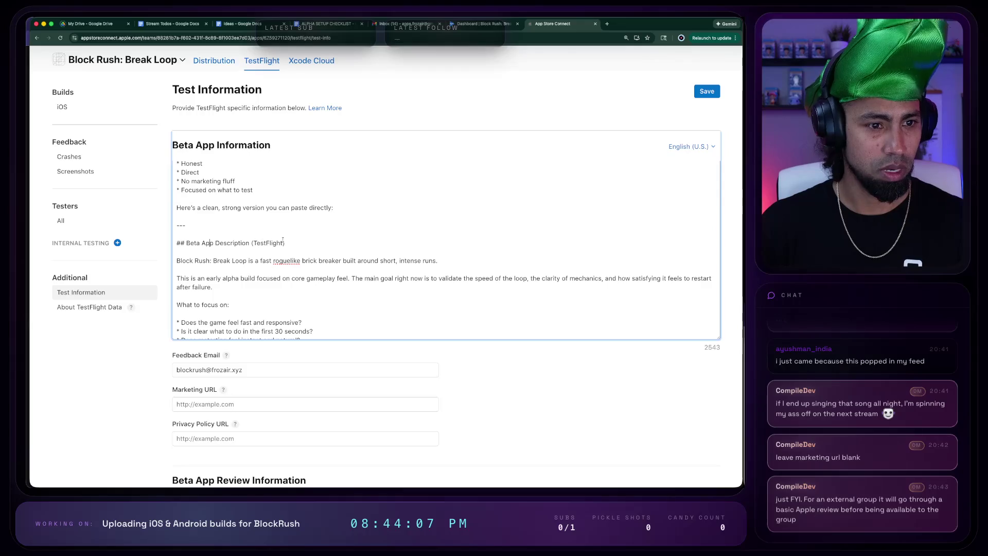
- Delete the chatbot intro lines and blank first line so the Block Rush: Break Loop summary comes first
{"action": "left_click_drag", "start_coordinate": [285, 247], "coordinate": [199, 176]}
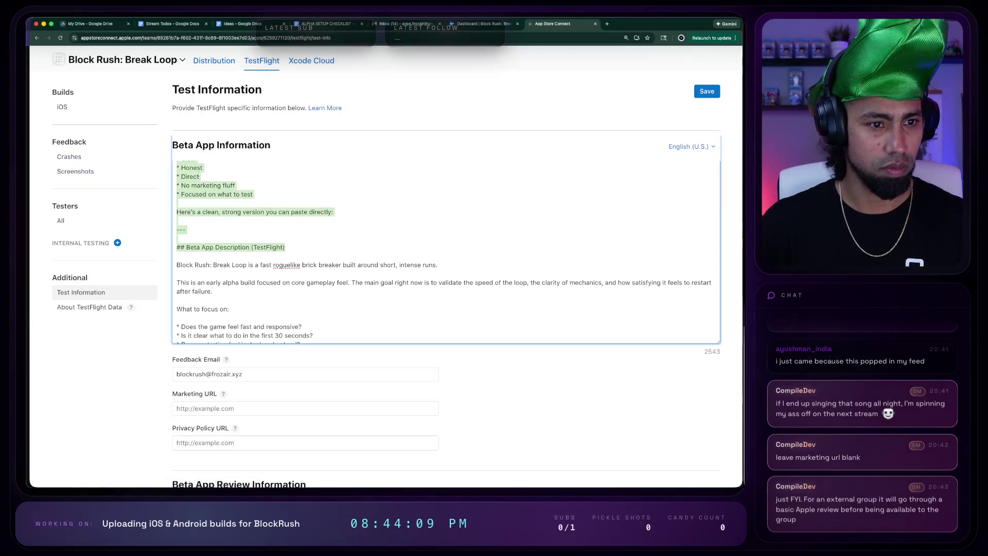
{"action": "key", "text": "BackSpace"}
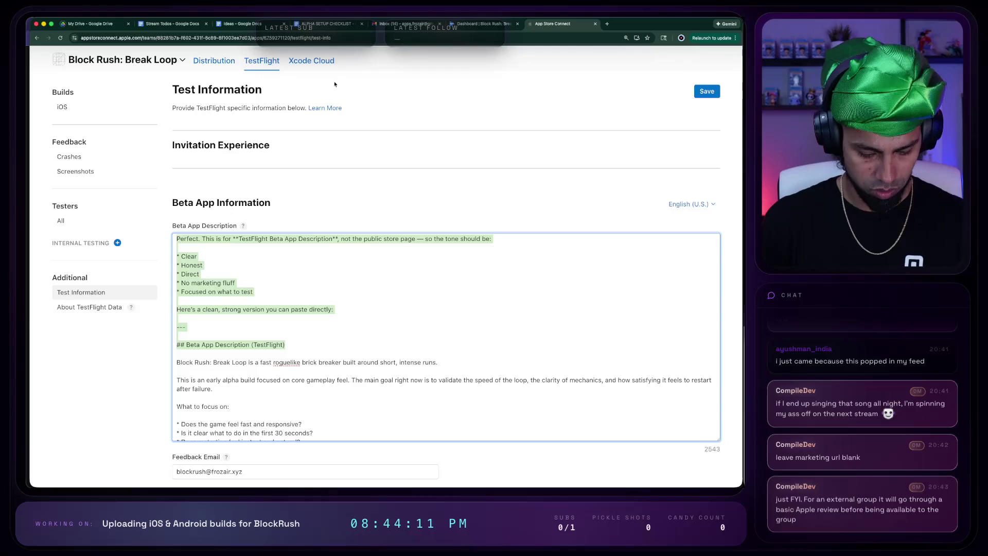
{"action": "key", "text": "Delete"}
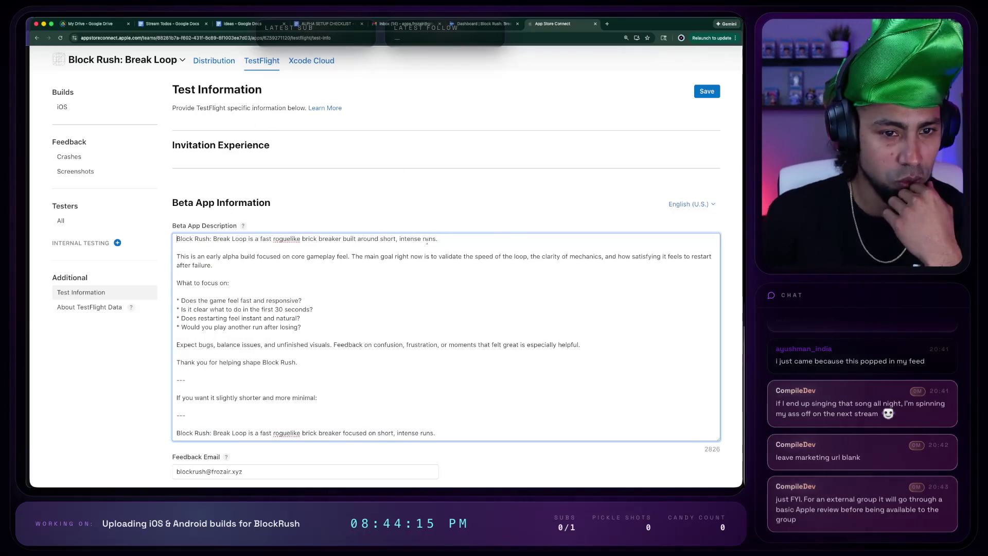
{"action": "left_click_drag", "start_coordinate": [200, 257], "coordinate": [257, 257]}
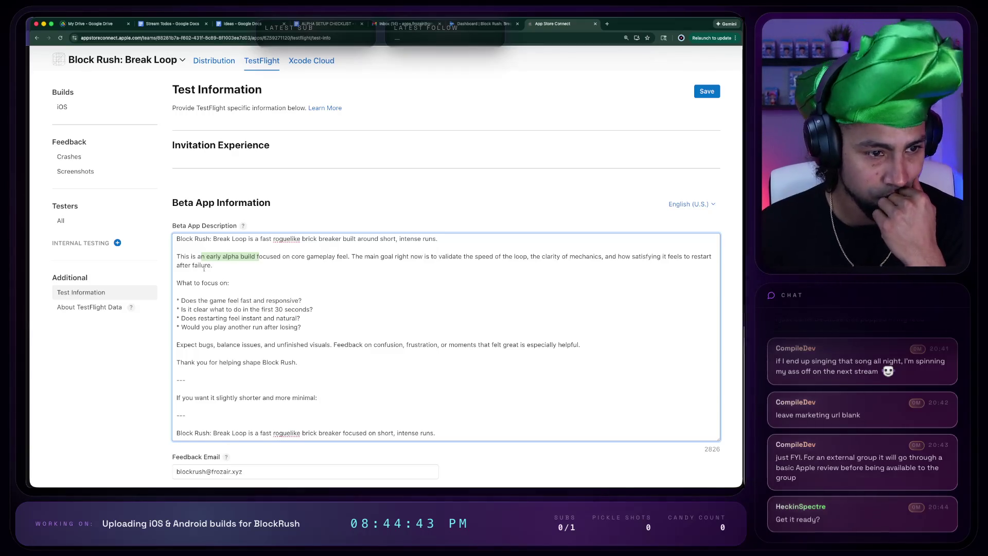
- Delete the shorter alternate version that follows 'Thank you for helping shape Block Rush.'
{"action": "scroll", "coordinate": [204, 268], "scroll_direction": "down", "scroll_amount": 2}
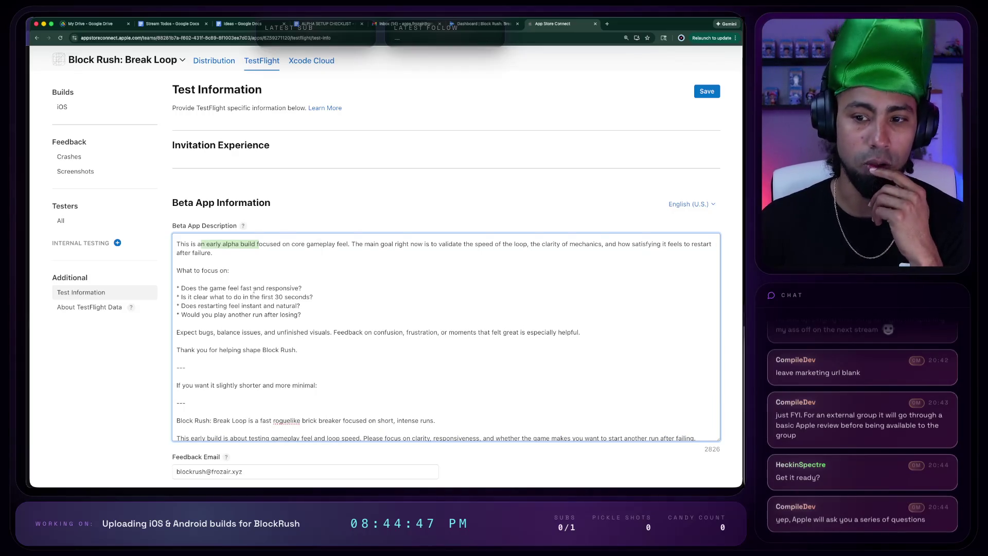
{"action": "scroll", "coordinate": [254, 292], "scroll_direction": "down", "scroll_amount": 3}
{"action": "left_click_drag", "start_coordinate": [271, 307], "coordinate": [328, 307]}
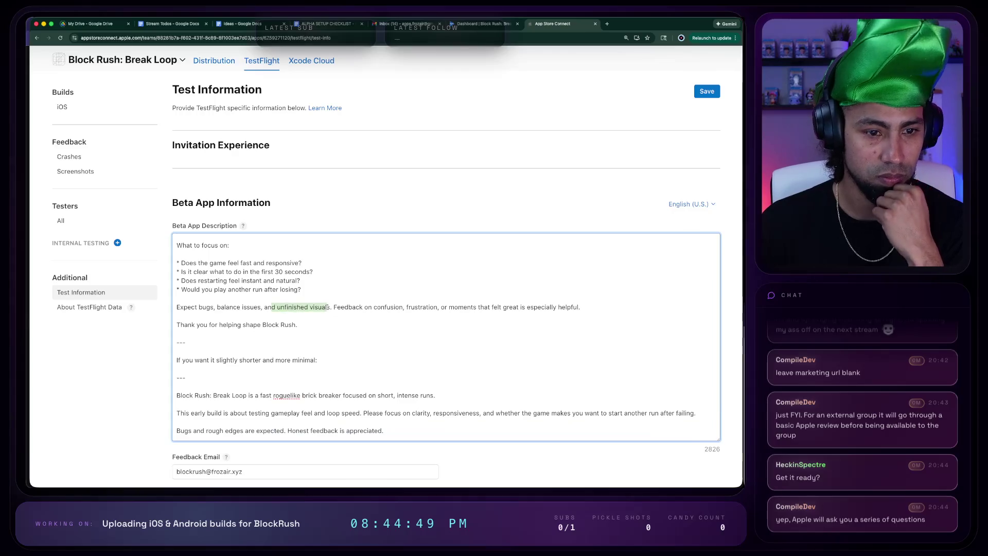
{"action": "left_click", "coordinate": [368, 303]}
{"action": "scroll", "coordinate": [224, 311], "scroll_direction": "down", "scroll_amount": 2}
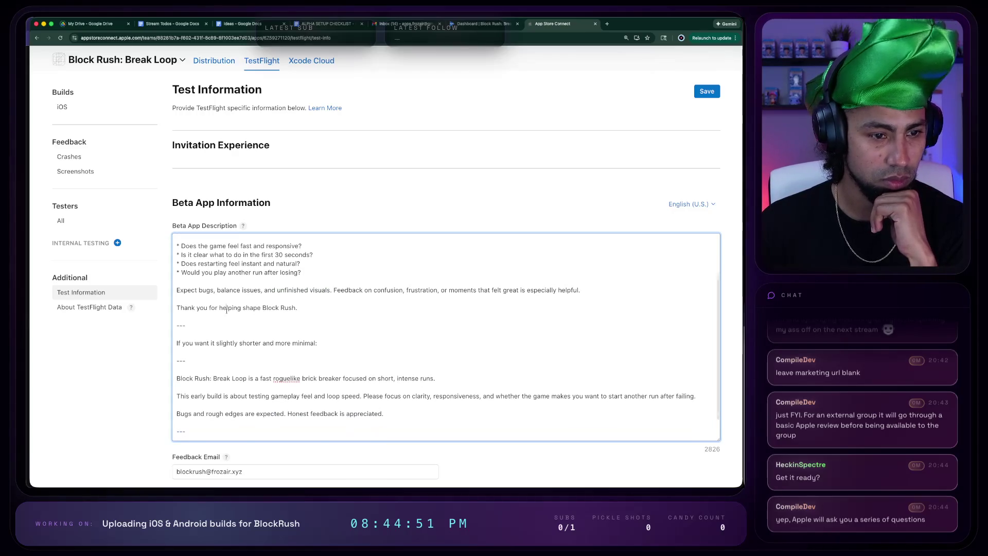
{"action": "scroll", "coordinate": [204, 305], "scroll_direction": "down", "scroll_amount": 1}
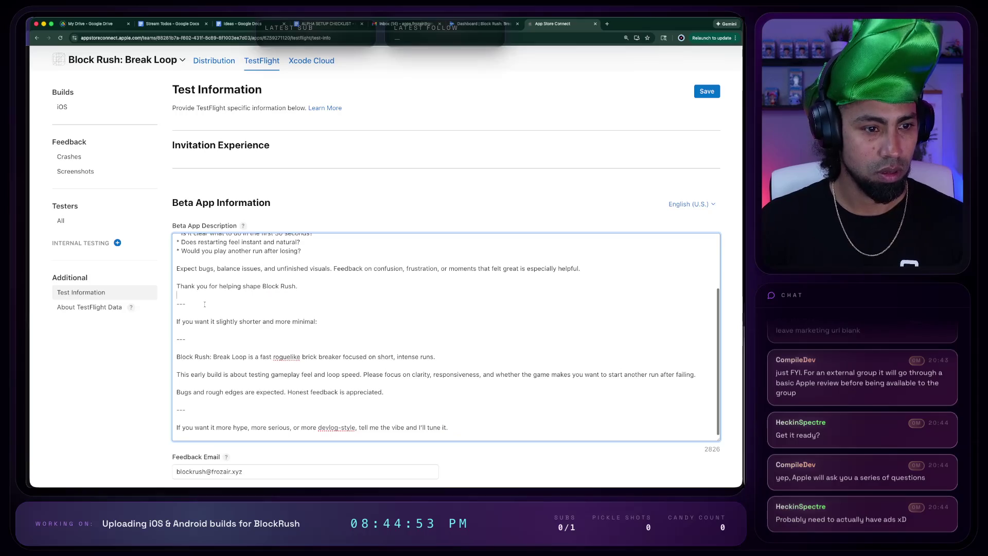
{"action": "left_click", "coordinate": [511, 431], "text": "shift"}
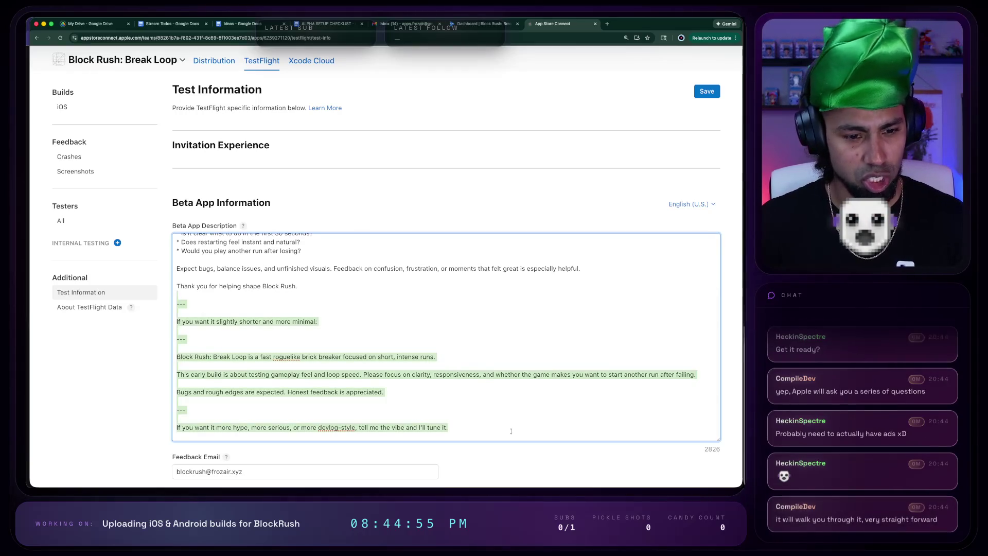
{"action": "key", "text": "BackSpace"}
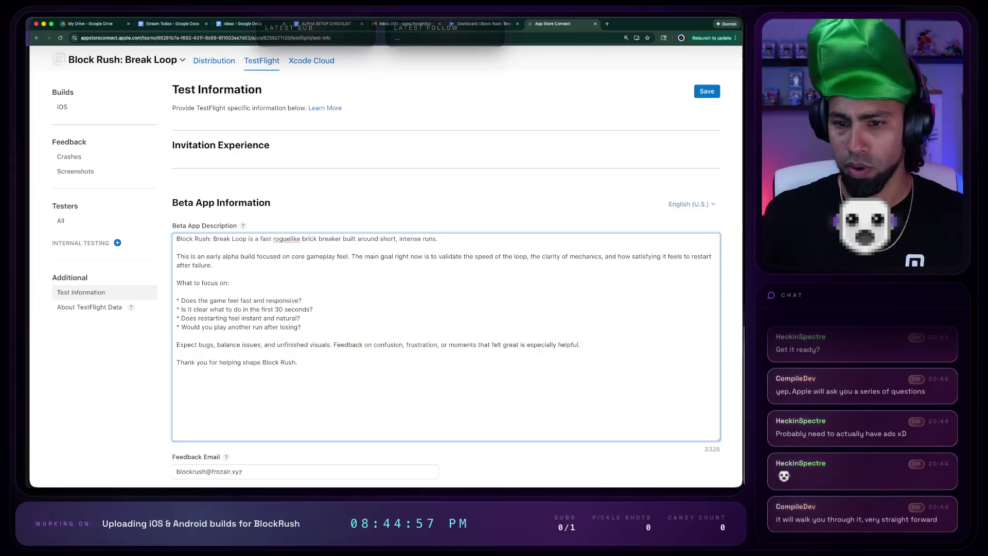
{"action": "scroll", "coordinate": [610, 434], "scroll_direction": "down", "scroll_amount": 3}
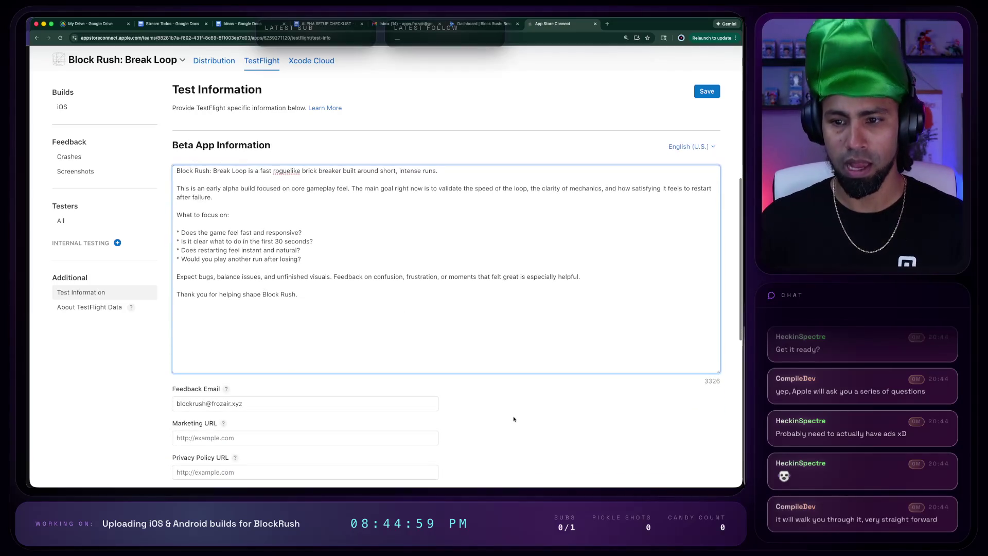
{"action": "scroll", "coordinate": [511, 426], "scroll_direction": "down", "scroll_amount": 3}
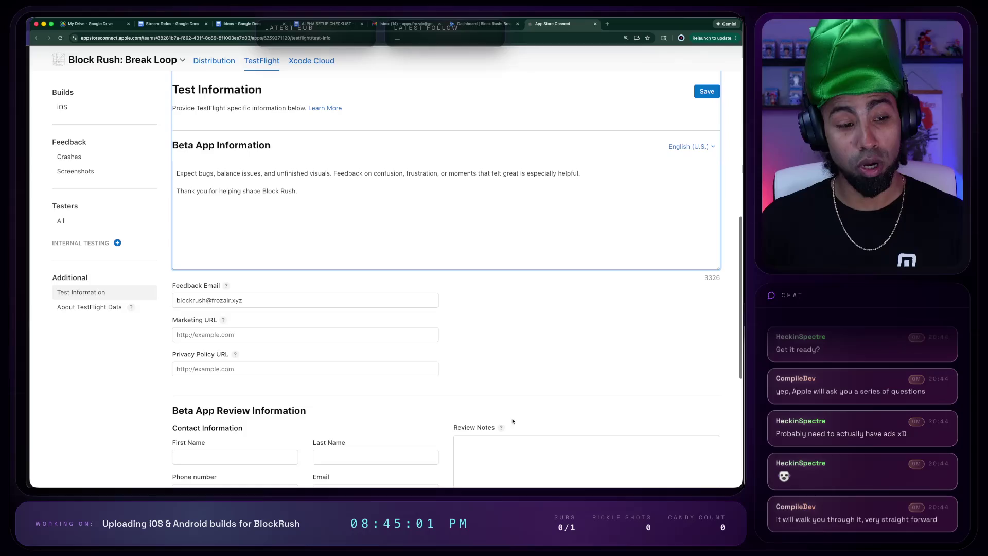
{"action": "scroll", "coordinate": [387, 346], "scroll_direction": "down", "scroll_amount": 1}
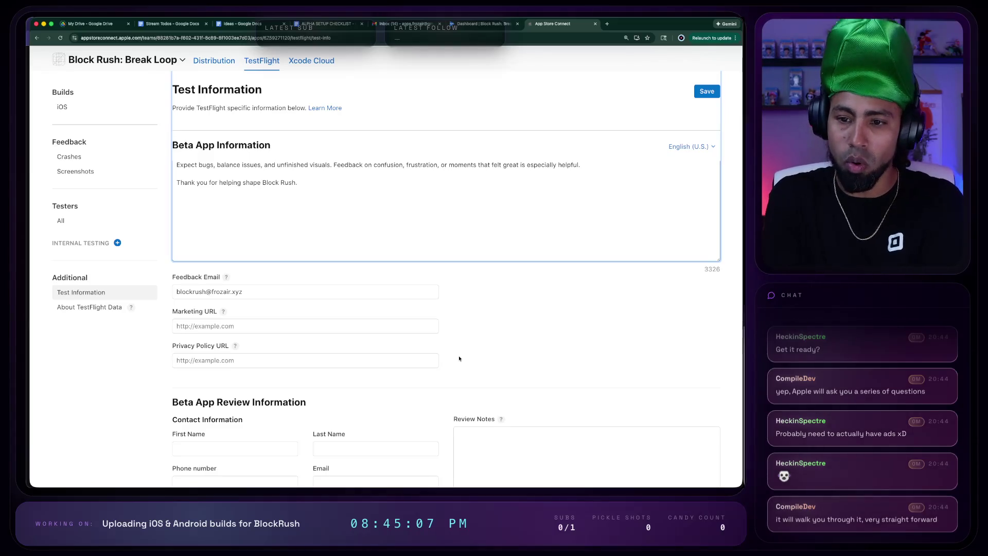
{"action": "scroll", "coordinate": [461, 362], "scroll_direction": "down", "scroll_amount": 7}
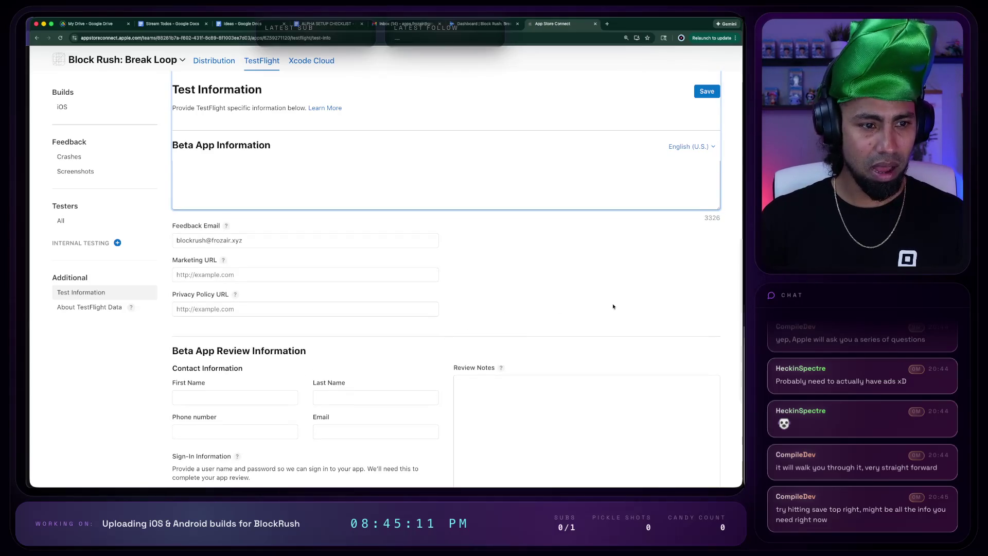
{"action": "scroll", "coordinate": [397, 352], "scroll_direction": "down", "scroll_amount": 9}
{"action": "left_click", "coordinate": [559, 347]}
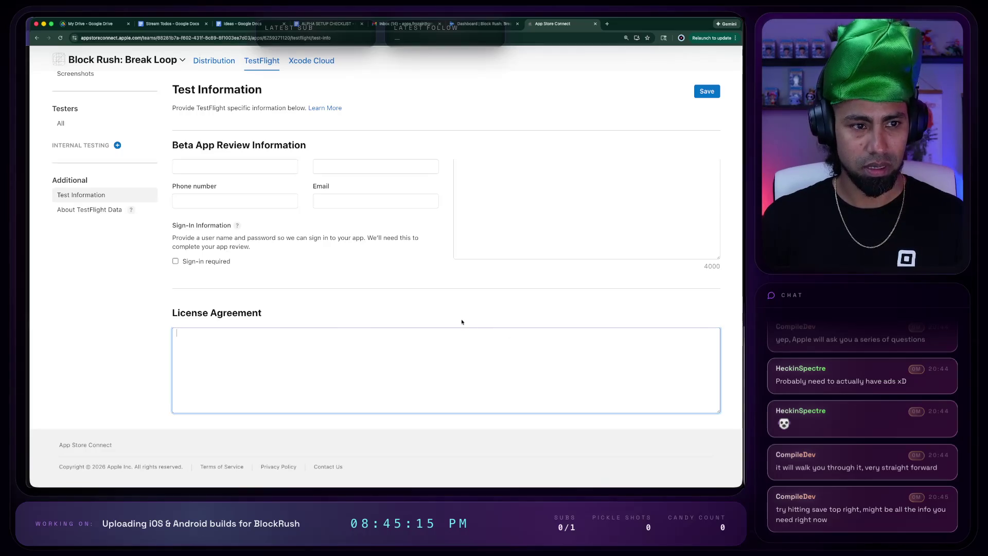
{"action": "left_click", "coordinate": [275, 322]}
{"action": "triple_click", "coordinate": [261, 311]}
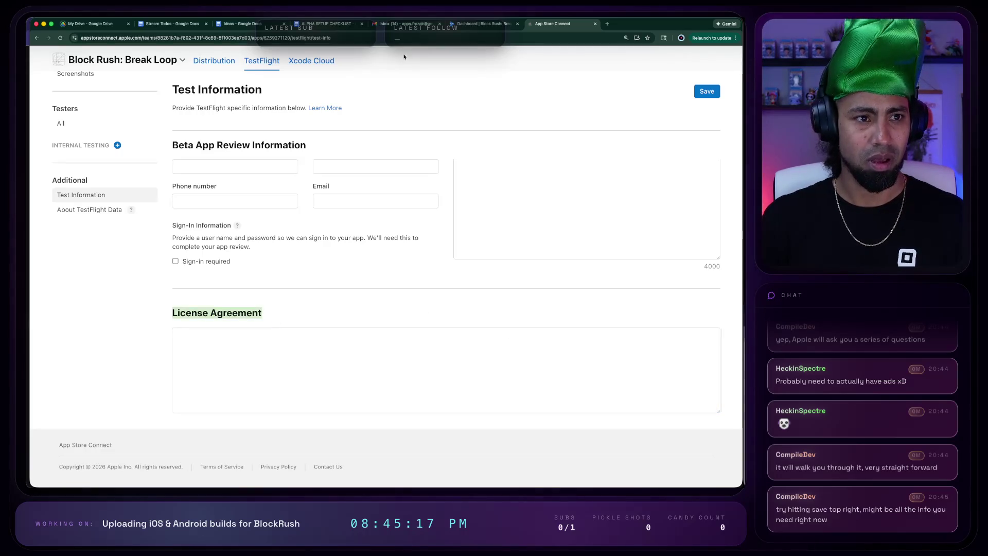
{"action": "key", "text": "ctrl+Up"}
- Ask ChatGPT 'What about License Agreement?' and confirm Apple's Standard EULA is enough
{"action": "left_click", "coordinate": [527, 457]}
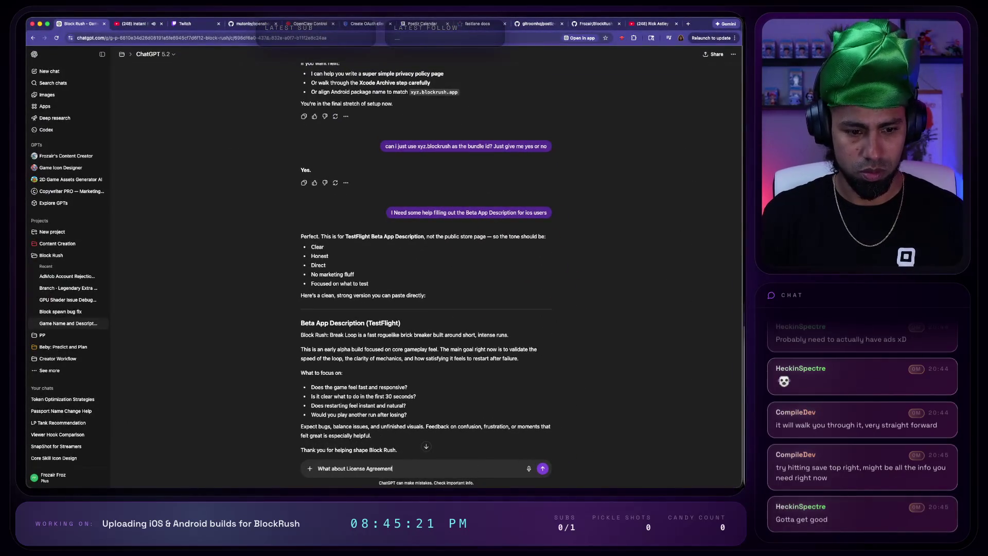
{"action": "key", "text": "Return"}
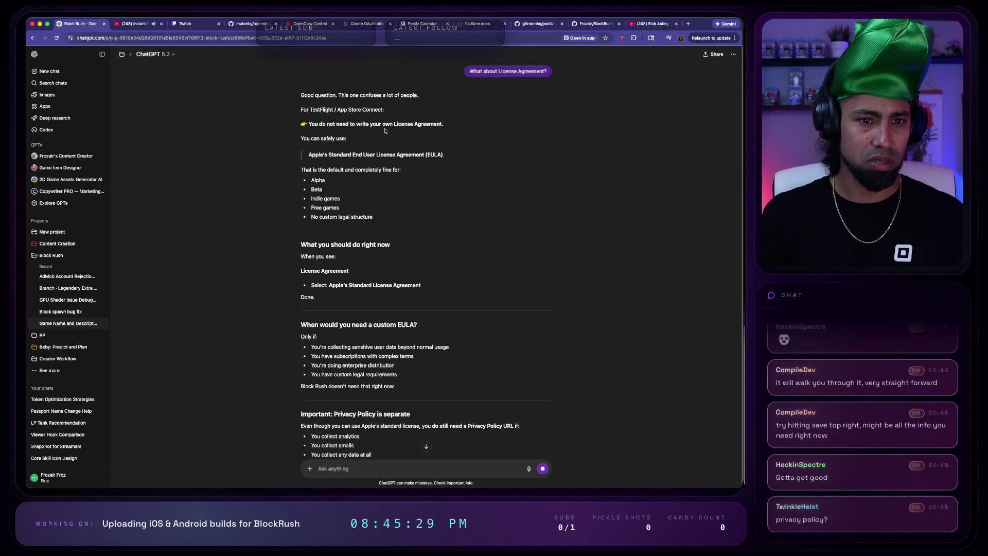
{"action": "left_click_drag", "start_coordinate": [385, 131], "coordinate": [496, 133]}
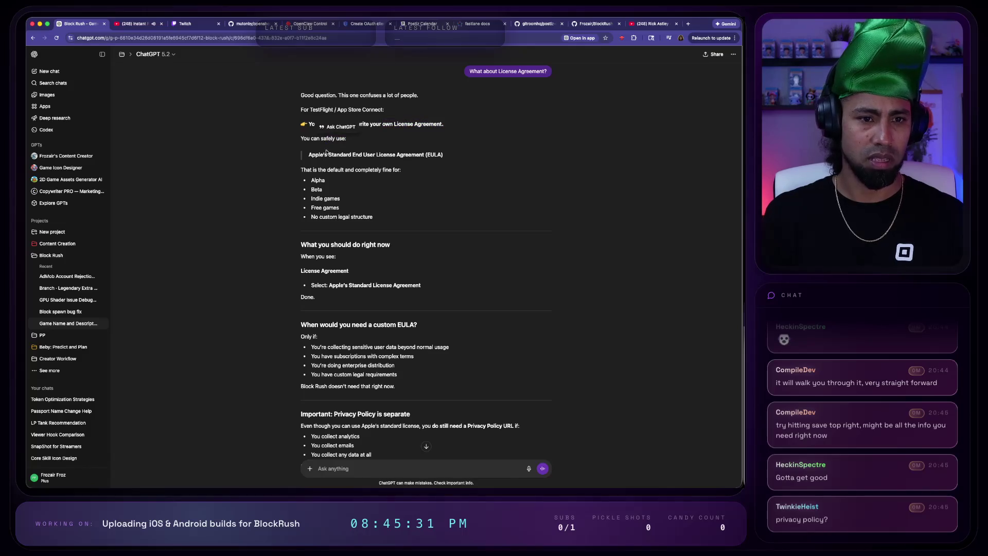
{"action": "left_click_drag", "start_coordinate": [309, 154], "coordinate": [427, 164]}
{"action": "left_click", "coordinate": [460, 159]}
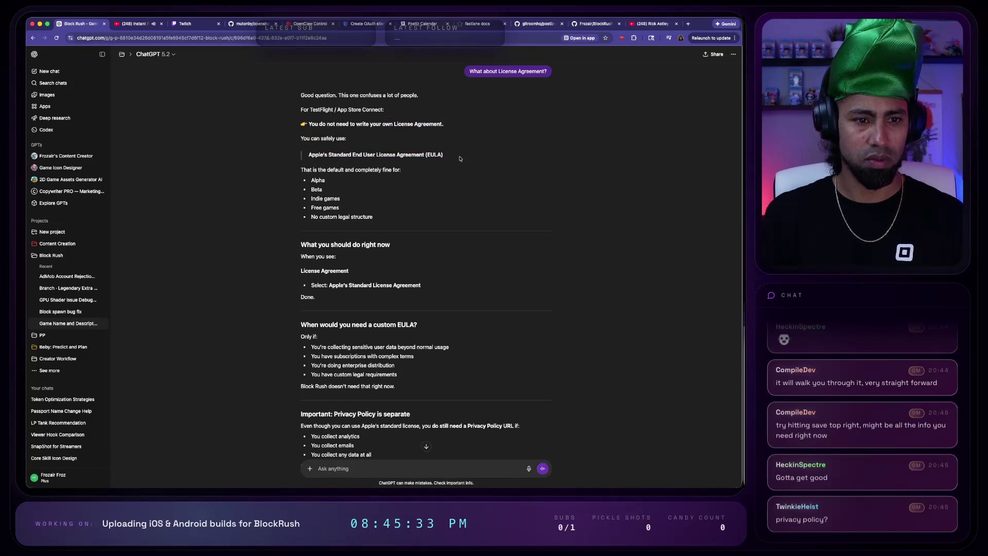
{"action": "left_click_drag", "start_coordinate": [295, 169], "coordinate": [407, 171]}
{"action": "left_click", "coordinate": [443, 168]}
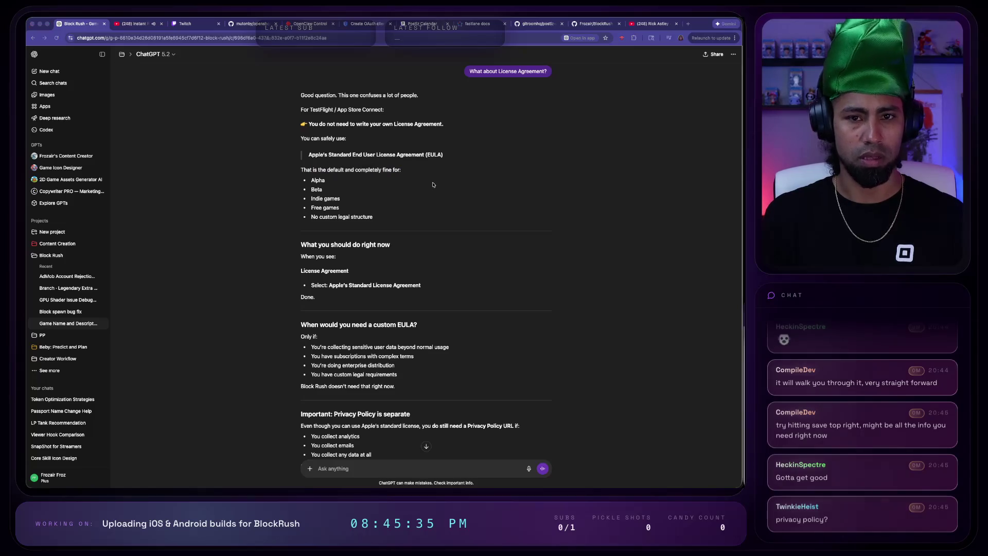
{"action": "key", "text": "ctrl+Up"}
- Save the Test Information changes and review the errors-on-this-page notice
{"action": "left_click", "coordinate": [265, 315]}
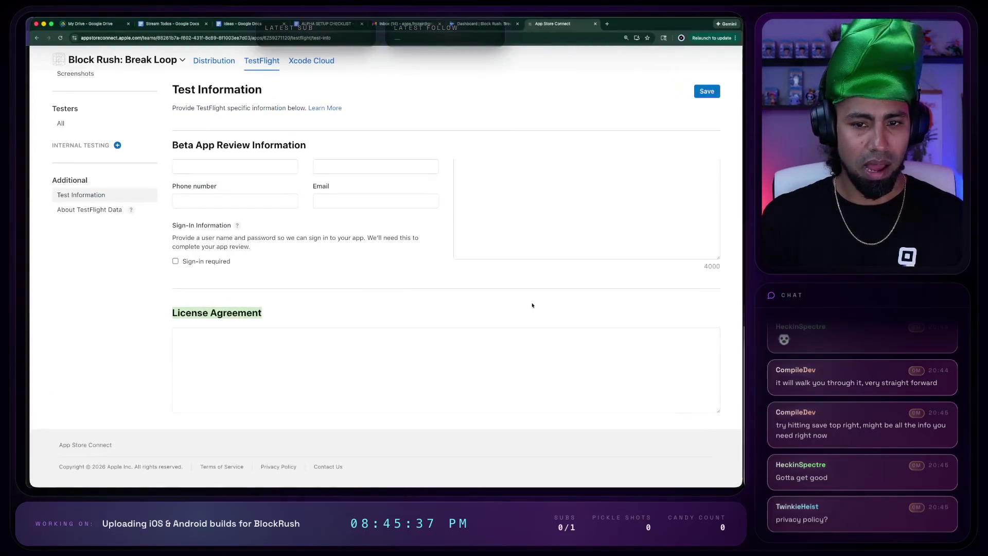
{"action": "left_click", "coordinate": [706, 95]}
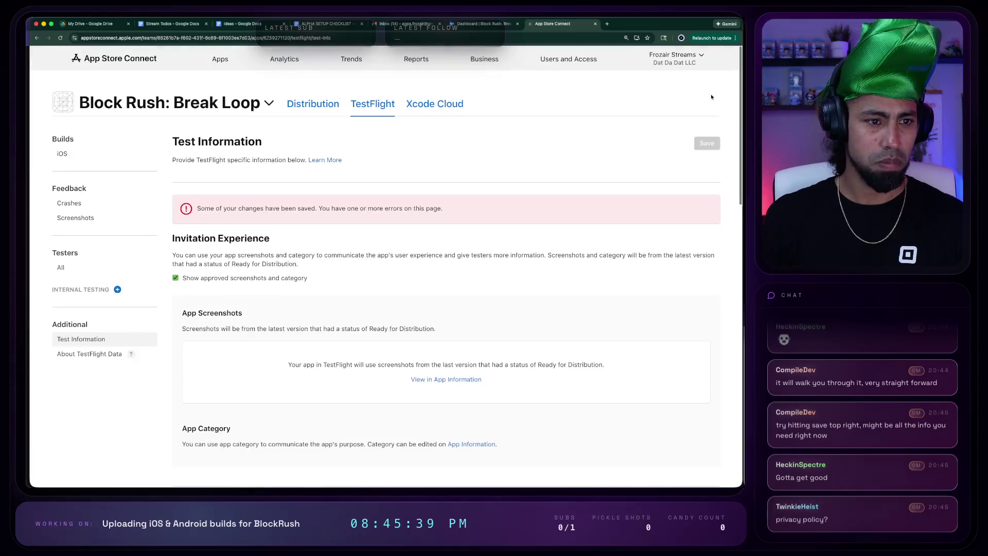
{"action": "left_click_drag", "start_coordinate": [235, 208], "coordinate": [444, 210]}
{"action": "scroll", "coordinate": [444, 211], "scroll_direction": "down", "scroll_amount": 15}
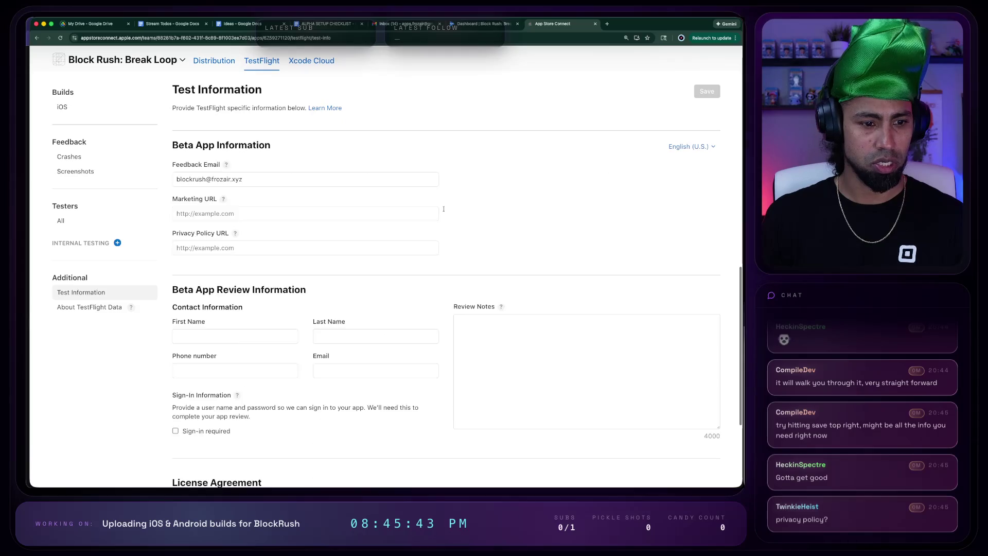
{"action": "scroll", "coordinate": [445, 211], "scroll_direction": "up", "scroll_amount": 15}
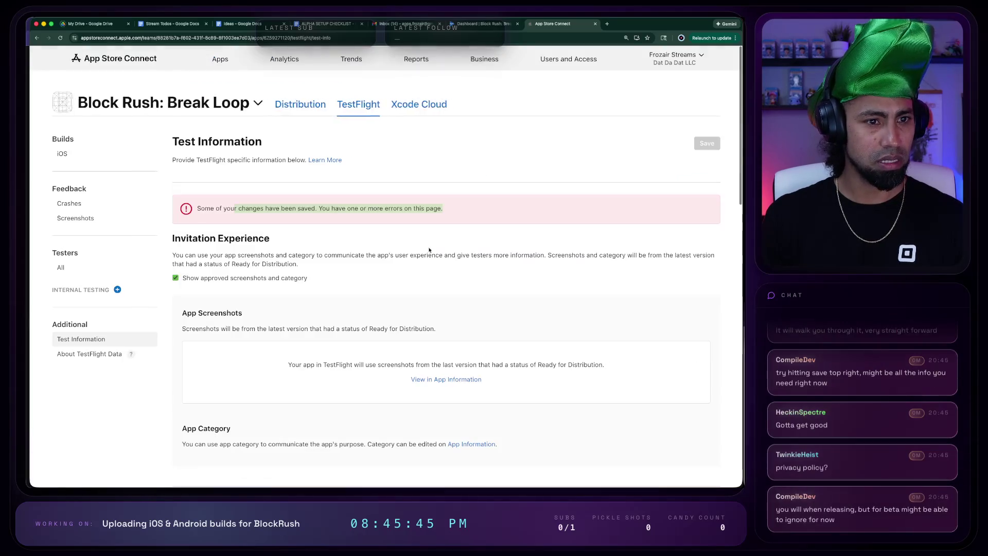
{"action": "left_click", "coordinate": [199, 209]}
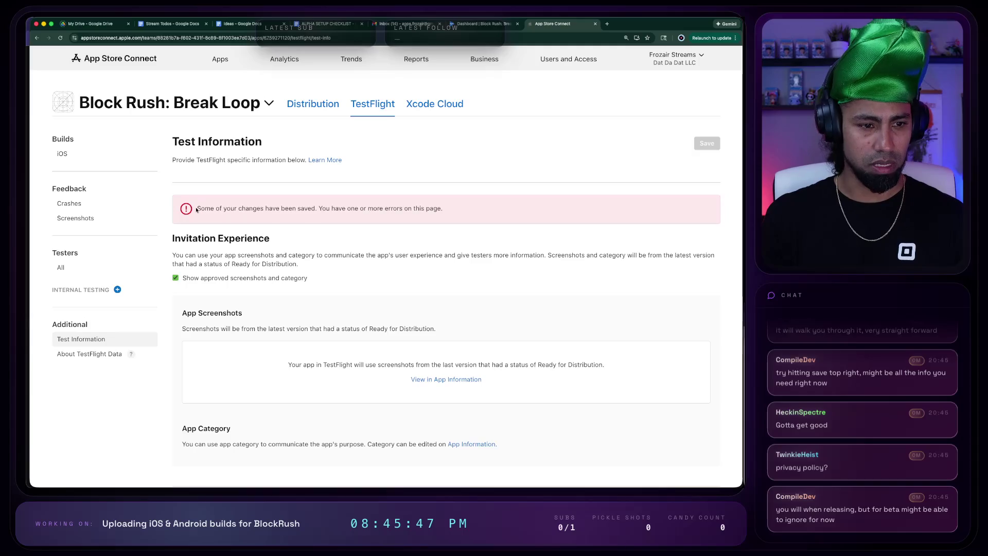
{"action": "scroll", "coordinate": [197, 209], "scroll_direction": "down", "scroll_amount": 2}
{"action": "scroll", "coordinate": [197, 209], "scroll_direction": "up", "scroll_amount": 2}
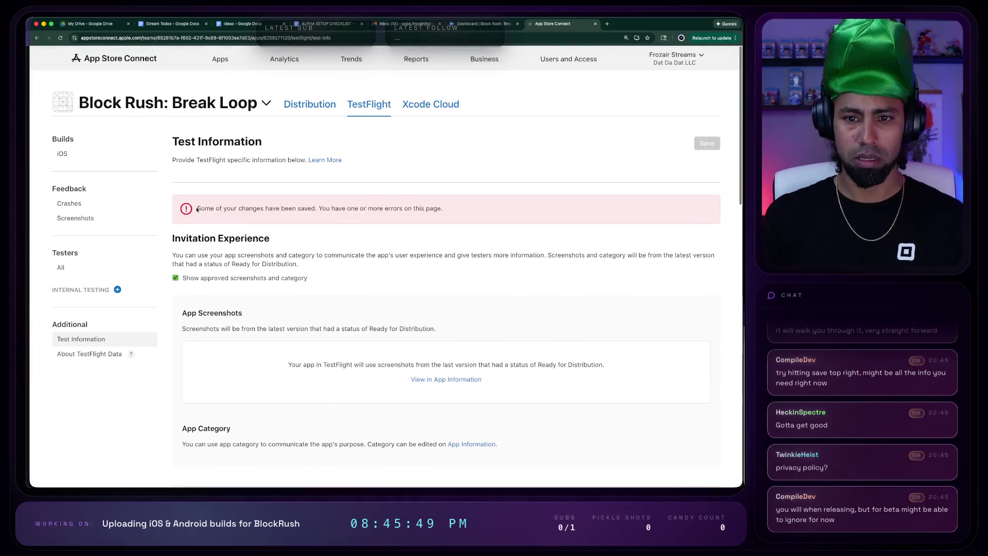
{"action": "left_click_drag", "start_coordinate": [197, 209], "coordinate": [474, 214]}
{"action": "left_click", "coordinate": [474, 214]}
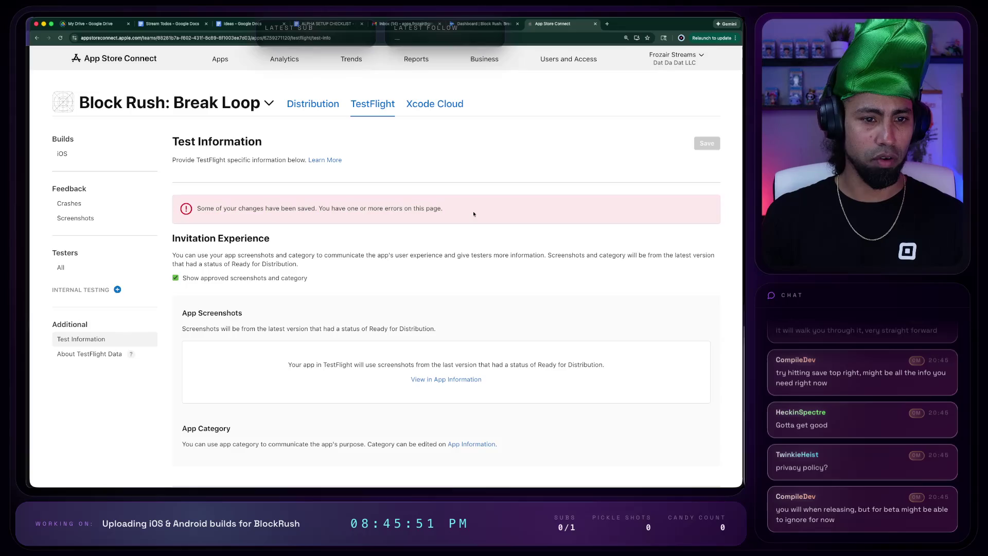
{"action": "scroll", "coordinate": [474, 214], "scroll_direction": "down", "scroll_amount": 5}
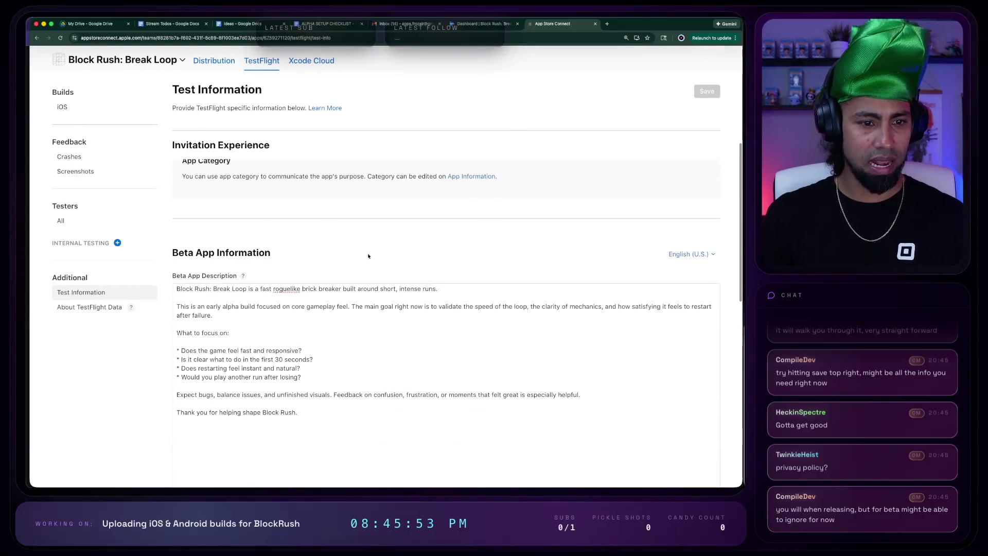
{"action": "scroll", "coordinate": [368, 256], "scroll_direction": "down", "scroll_amount": 4}
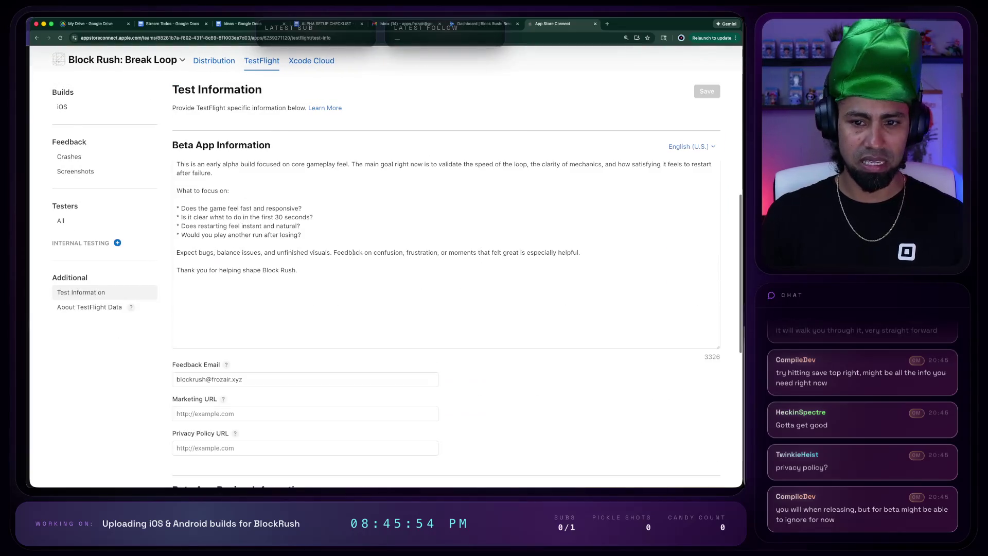
- Select all of the Beta App Description text to re-check it
{"action": "left_click", "coordinate": [337, 284]}
{"action": "key", "text": "super+a"}
{"action": "left_click", "coordinate": [605, 366]}
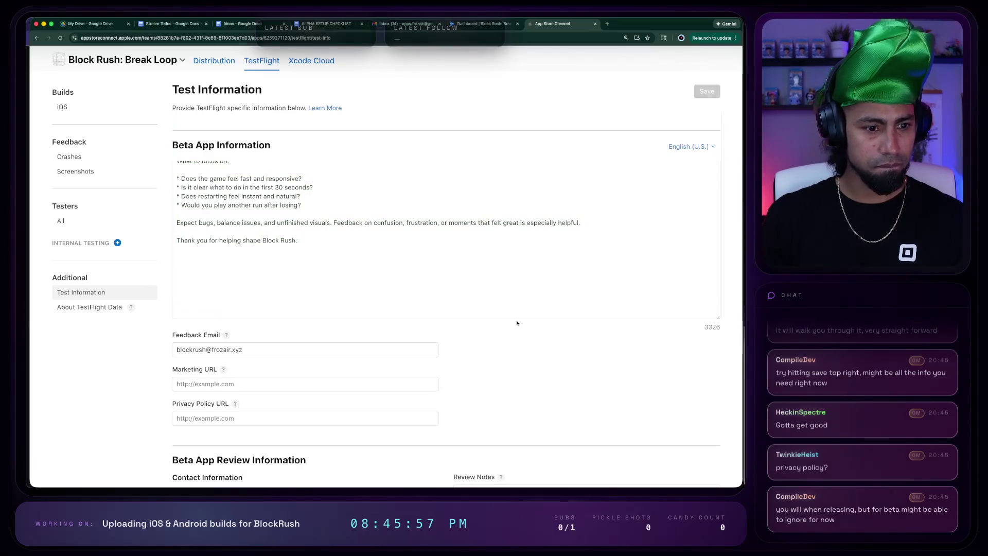
{"action": "left_click", "coordinate": [497, 287]}
{"action": "key", "text": "super+a"}
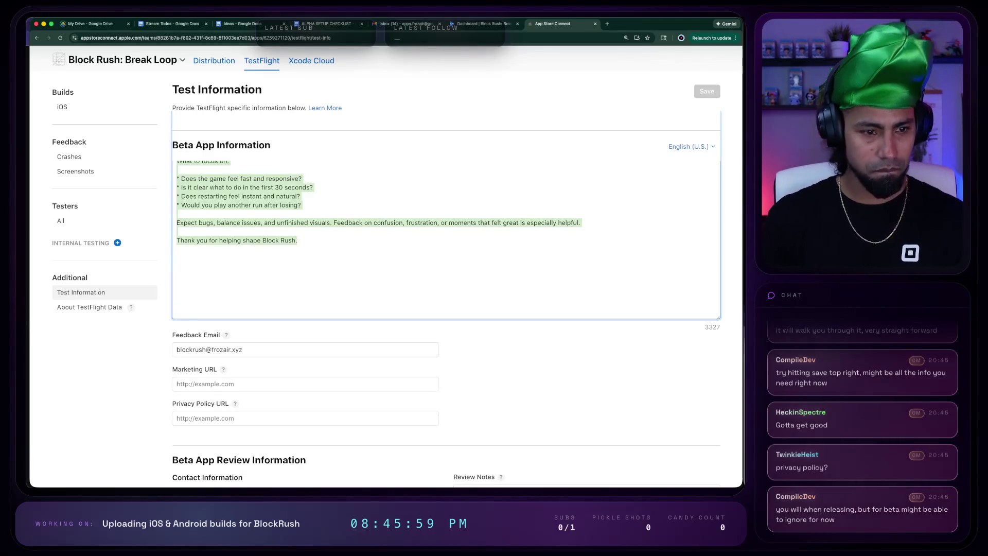
{"action": "scroll", "coordinate": [509, 402], "scroll_direction": "down", "scroll_amount": 5}
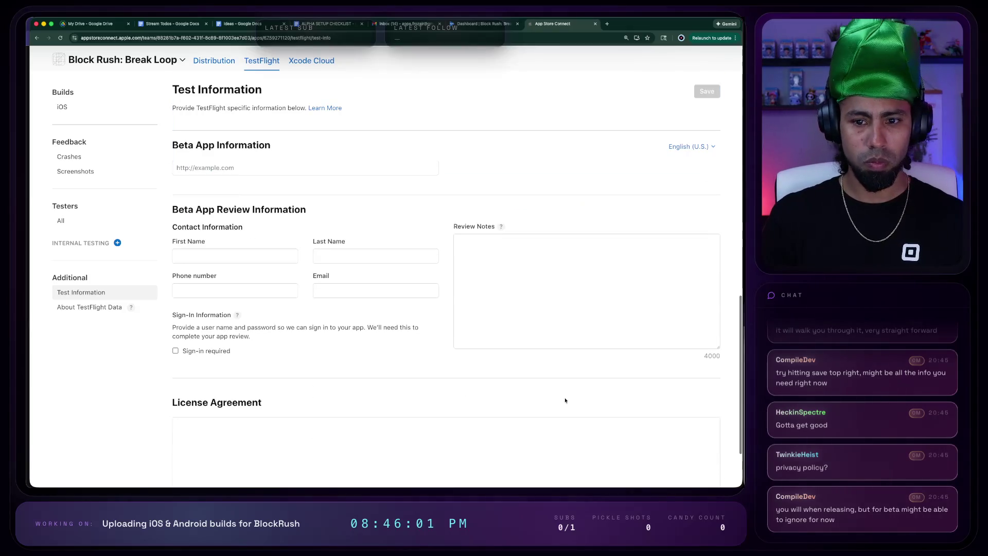
{"action": "left_click", "coordinate": [58, 155]}
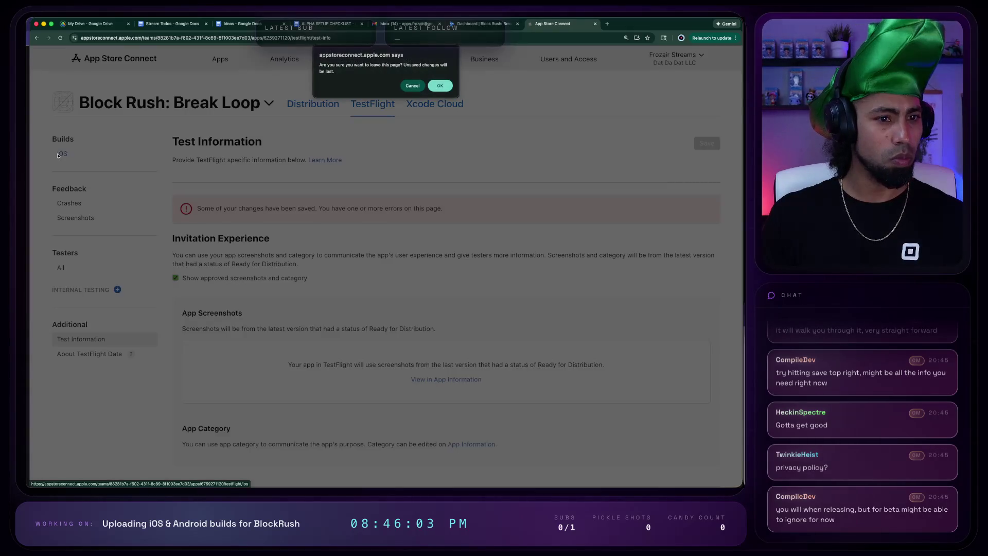
{"action": "left_click", "coordinate": [412, 86]}
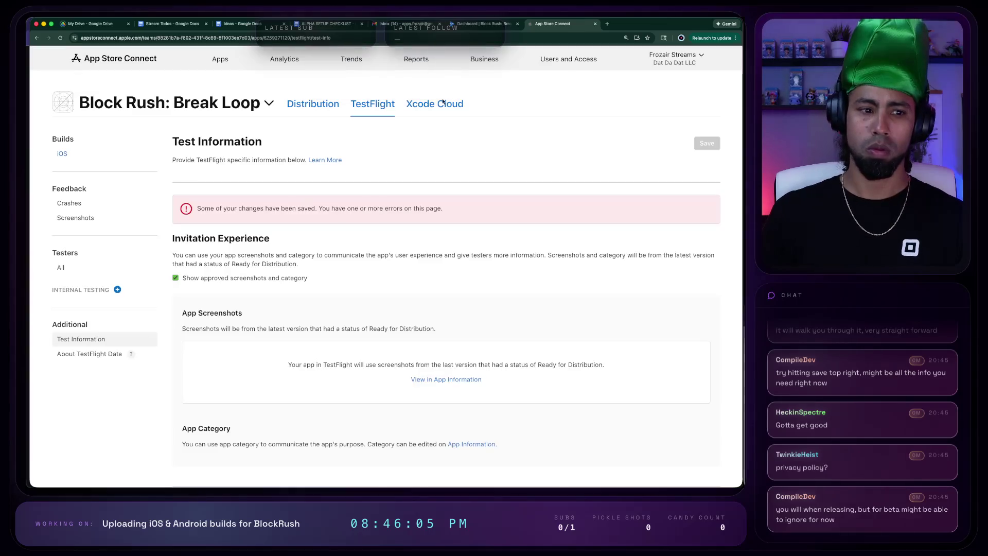
{"action": "scroll", "coordinate": [298, 293], "scroll_direction": "down", "scroll_amount": 2}
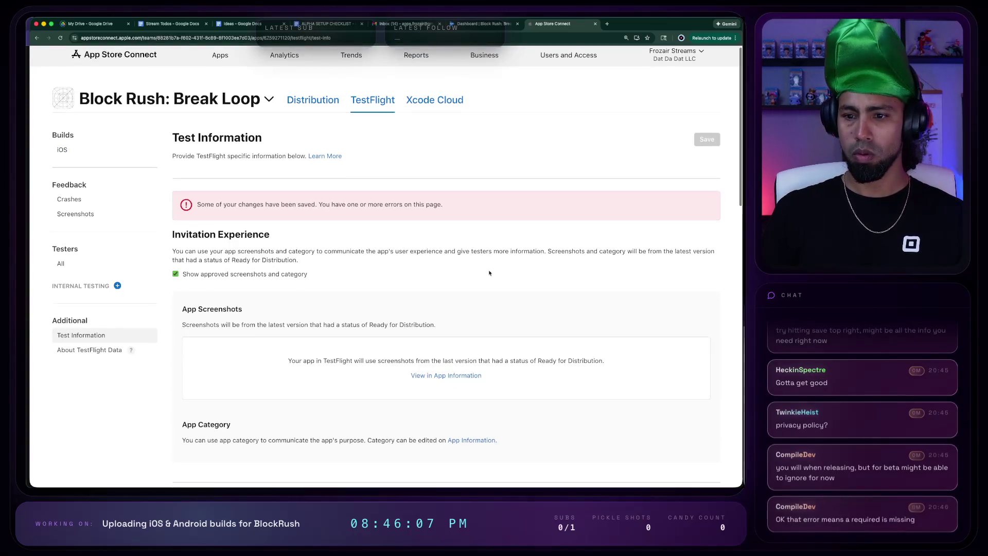
{"action": "scroll", "coordinate": [298, 293], "scroll_direction": "down", "scroll_amount": 1}
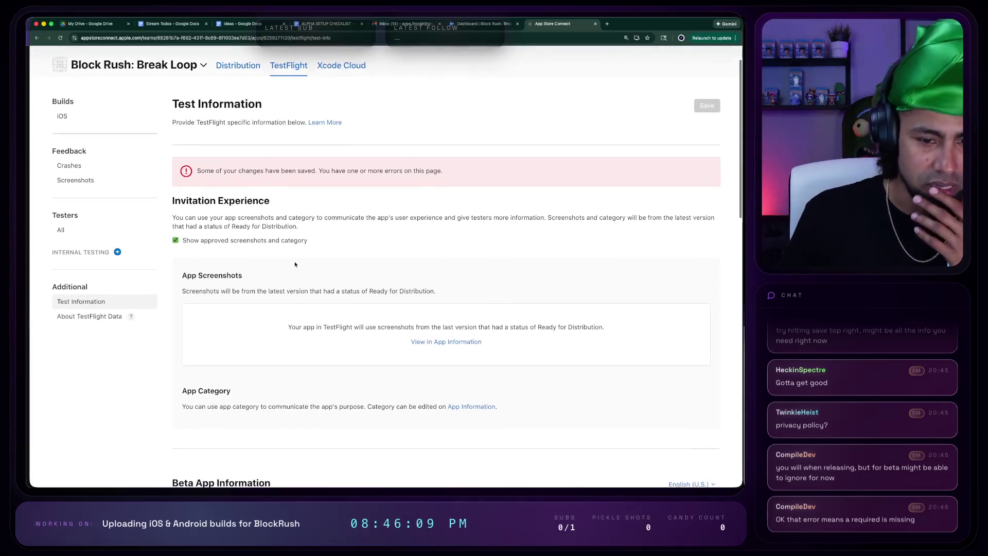
{"action": "scroll", "coordinate": [296, 278], "scroll_direction": "up", "scroll_amount": 3}
{"action": "scroll", "coordinate": [294, 263], "scroll_direction": "down", "scroll_amount": 3}
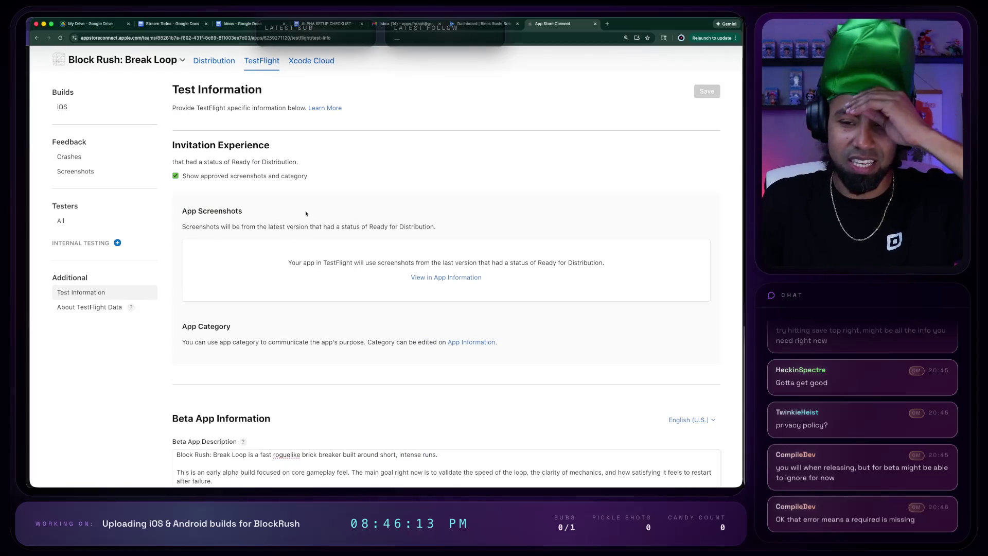
{"action": "scroll", "coordinate": [304, 215], "scroll_direction": "down", "scroll_amount": 10}
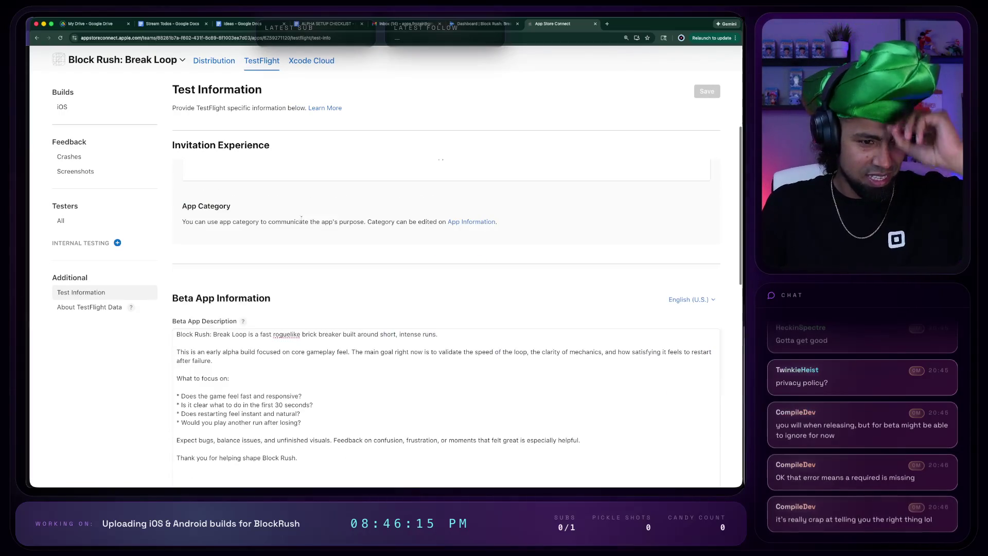
{"action": "scroll", "coordinate": [300, 212], "scroll_direction": "down", "scroll_amount": 2}
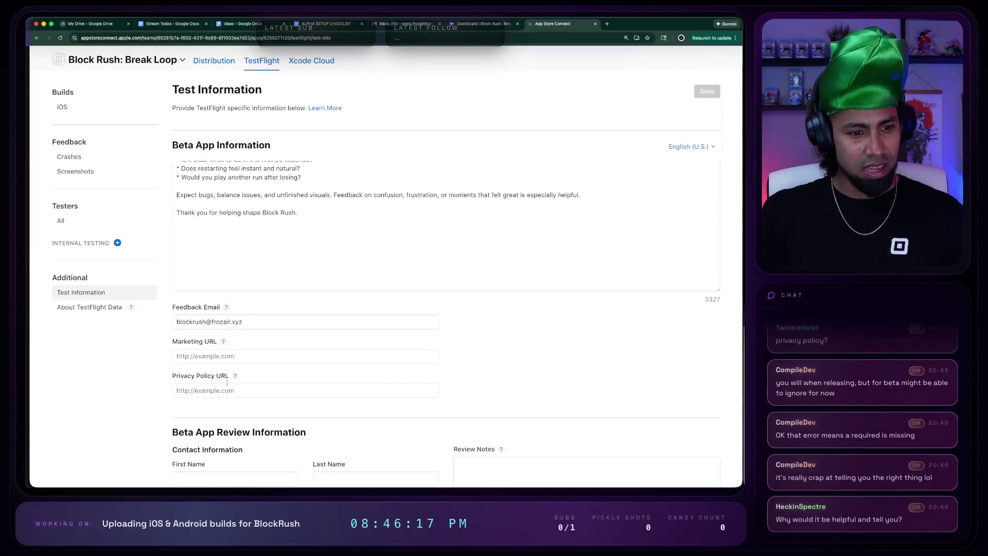
{"action": "left_click", "coordinate": [269, 360]}
{"action": "key", "text": "Tab"}
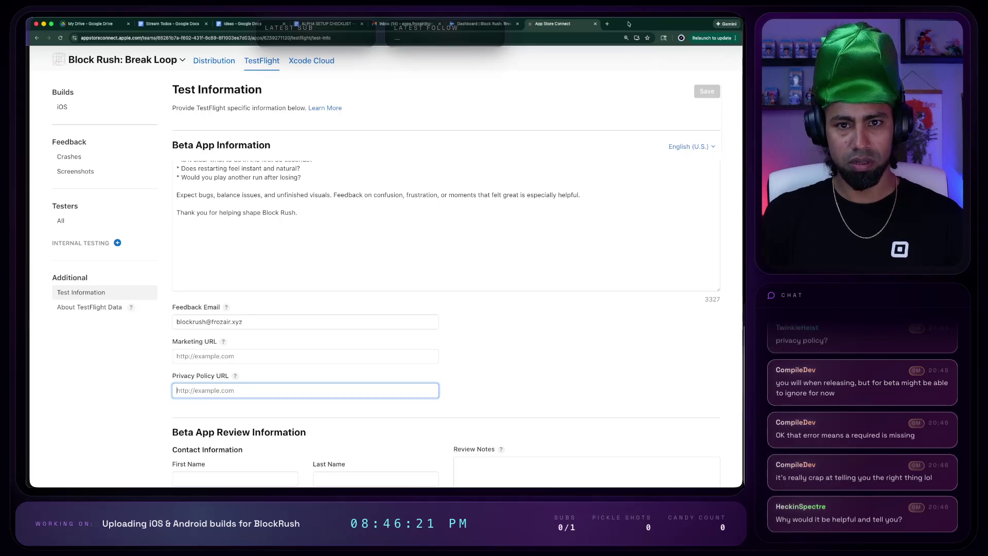
- Load frozair.xyz in a new tab and scroll through its homepage
{"action": "left_click", "coordinate": [608, 24]}
{"action": "type", "text": "fro"}
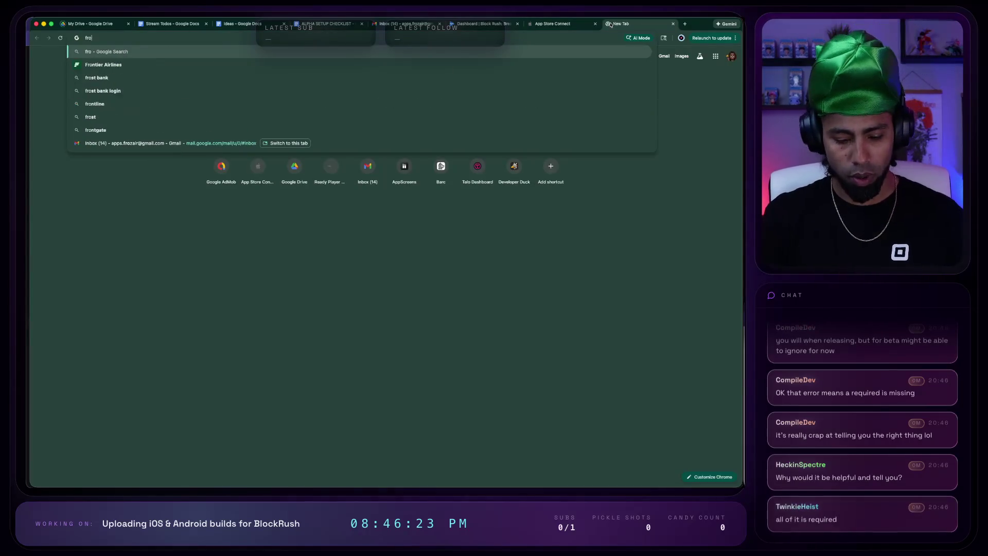
{"action": "type", "text": "zair.xyz"}
{"action": "key", "text": "Return"}
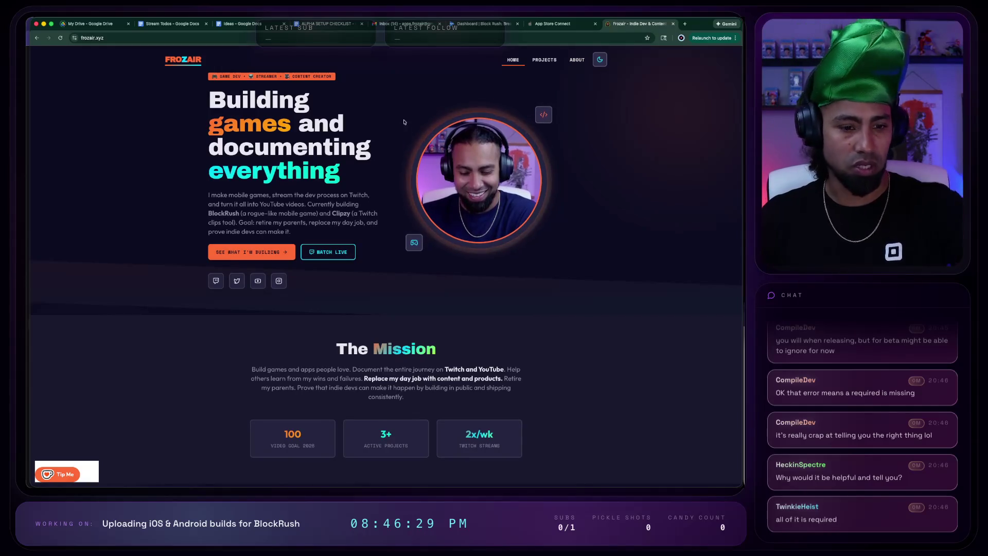
{"action": "scroll", "coordinate": [329, 237], "scroll_direction": "down", "scroll_amount": 2}
{"action": "scroll", "coordinate": [527, 278], "scroll_direction": "up", "scroll_amount": 2}
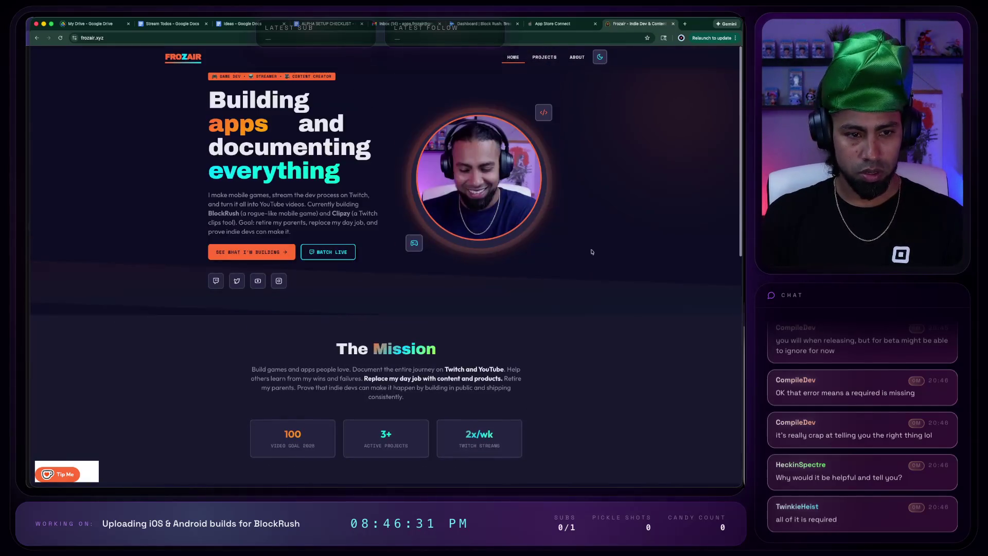
{"action": "scroll", "coordinate": [462, 276], "scroll_direction": "down", "scroll_amount": 6}
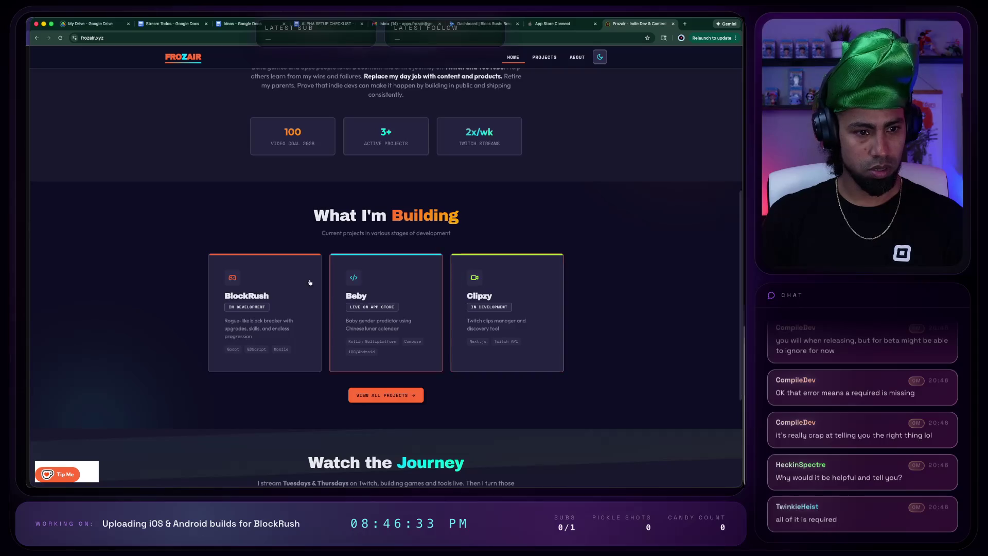
{"action": "scroll", "coordinate": [253, 281], "scroll_direction": "down", "scroll_amount": 1}
{"action": "scroll", "coordinate": [253, 281], "scroll_direction": "down", "scroll_amount": 3}
{"action": "scroll", "coordinate": [309, 243], "scroll_direction": "up", "scroll_amount": 4}
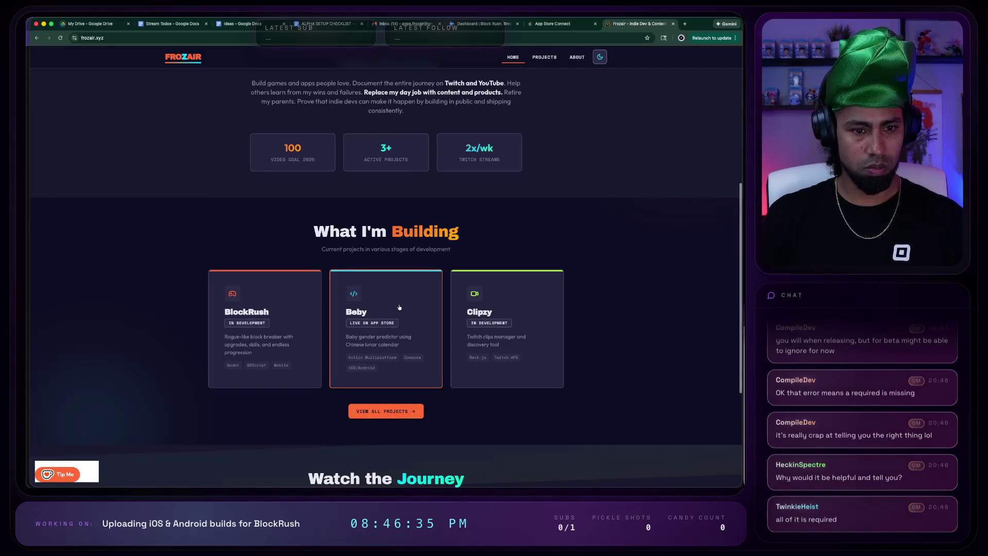
{"action": "scroll", "coordinate": [309, 242], "scroll_direction": "up", "scroll_amount": 10}
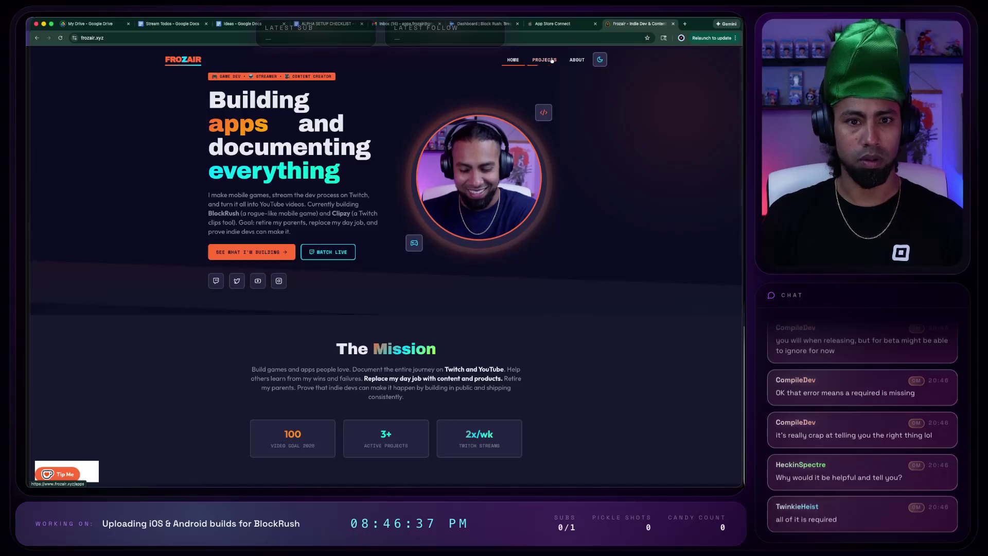
- Open the Beby app's Privacy Policy page at frozair.xyz/apps/beby/privacy, then return to App Store Connect
{"action": "left_click", "coordinate": [306, 249]}
{"action": "left_click", "coordinate": [258, 188]}
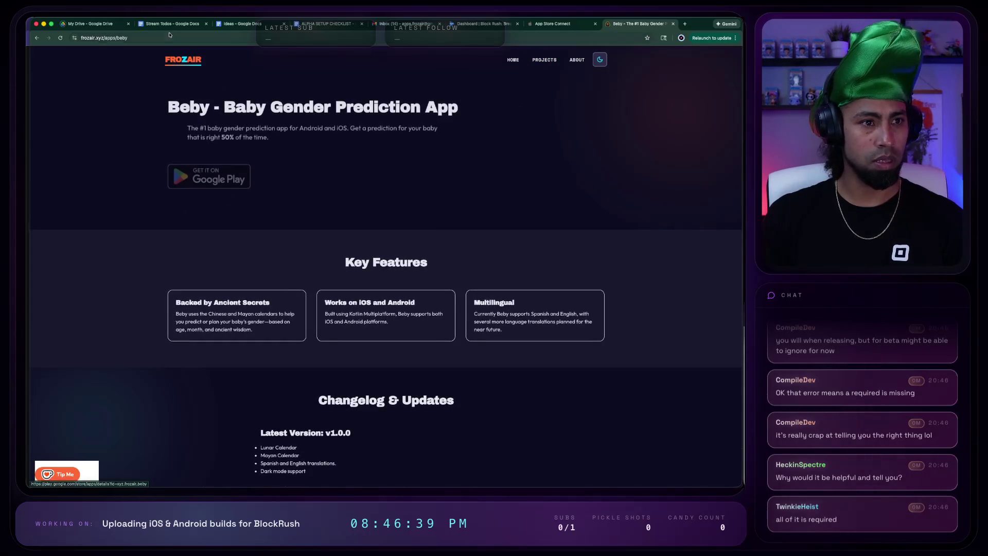
{"action": "scroll", "coordinate": [196, 167], "scroll_direction": "down", "scroll_amount": 5}
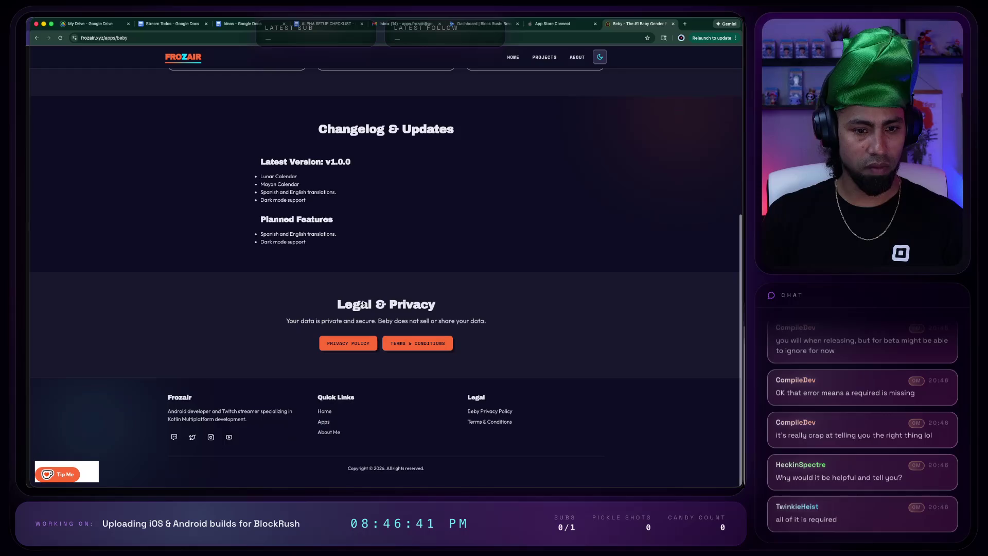
{"action": "left_click", "coordinate": [342, 348]}
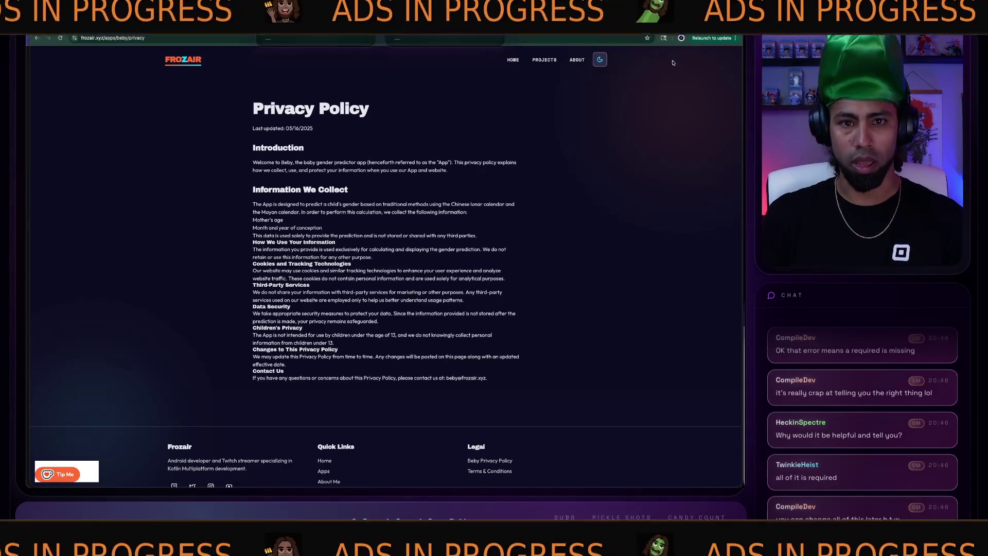
{"action": "key", "text": "ctrl+shift+Tab"}
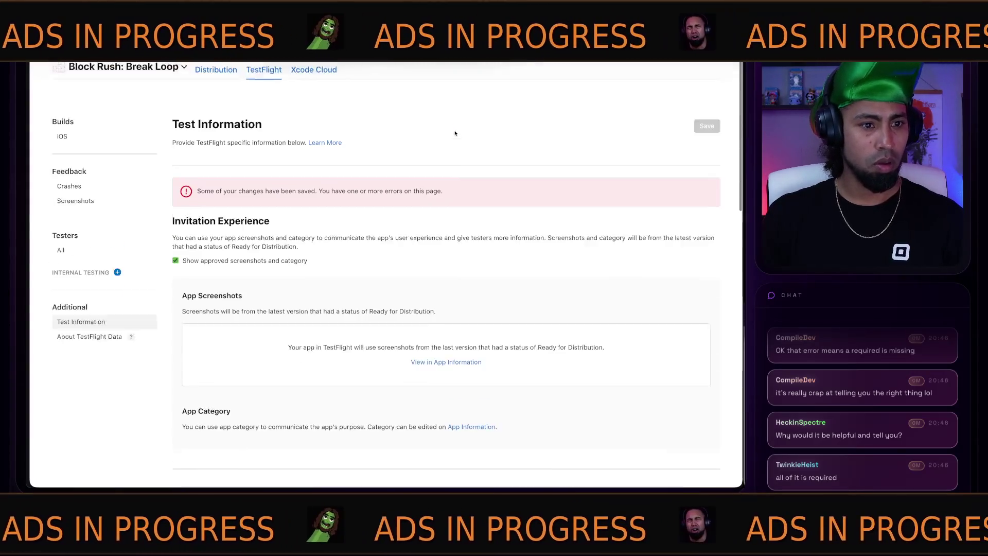
- Cancel leaving the Test Information page and return to the build 0.0.1 (1) page
{"action": "left_click", "coordinate": [69, 202]}
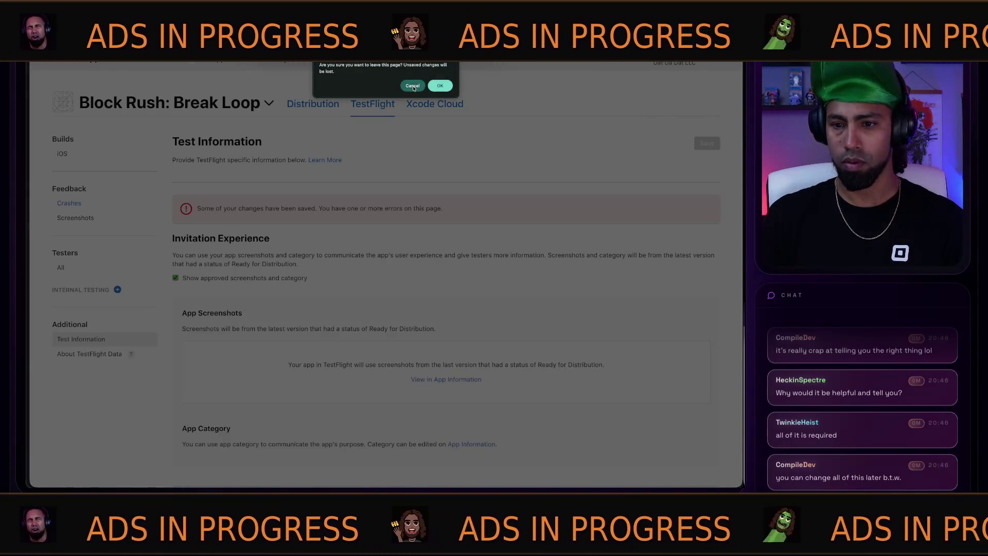
{"action": "left_click", "coordinate": [413, 87]}
{"action": "scroll", "coordinate": [395, 274], "scroll_direction": "down", "scroll_amount": 2}
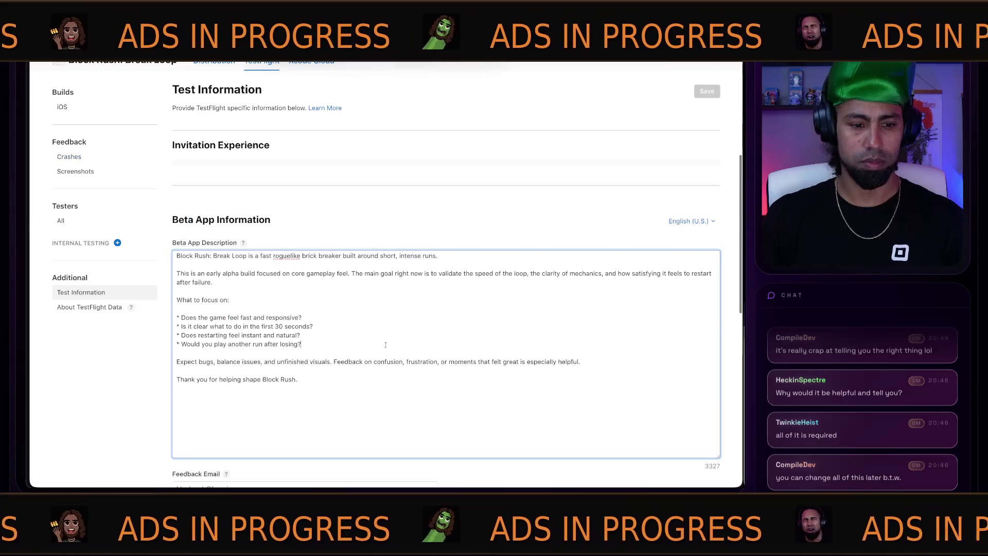
{"action": "key", "text": "alt+Left"}
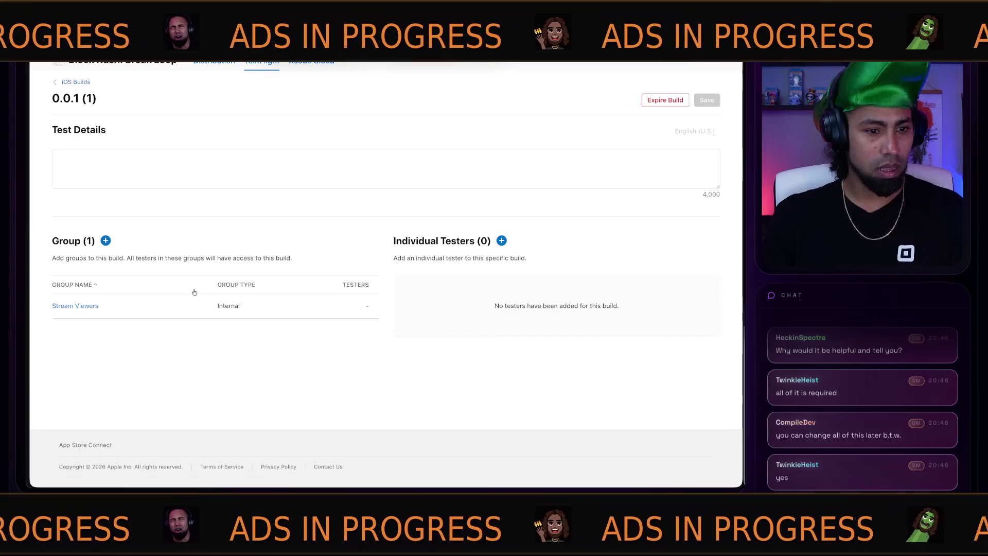
- Create a new external testing group named Stream Viewers
{"action": "left_click", "coordinate": [105, 240]}
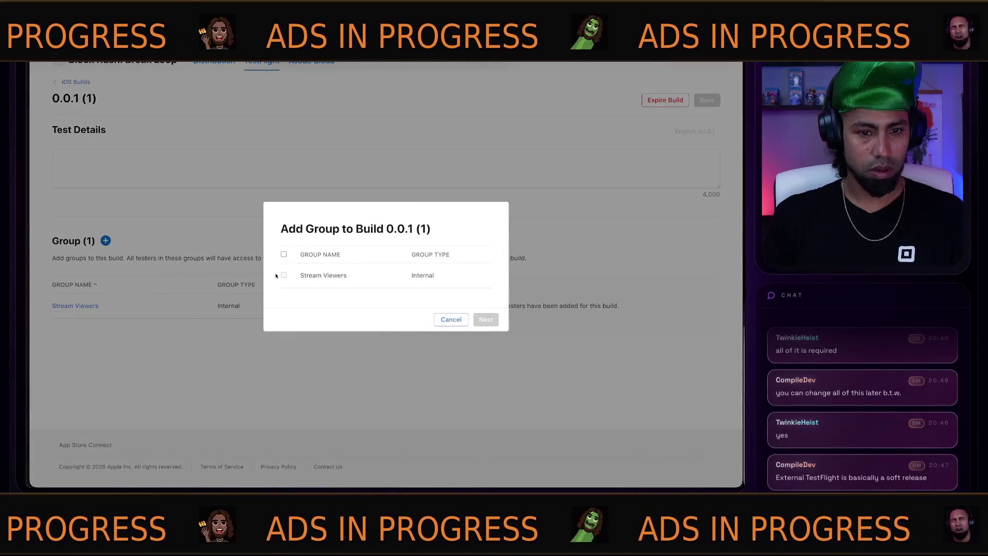
{"action": "left_click", "coordinate": [446, 317]}
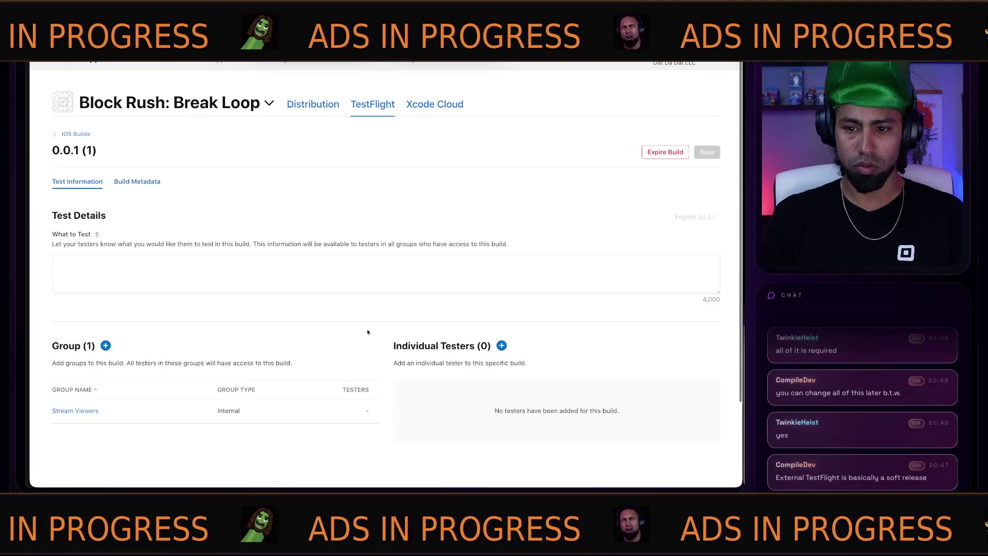
{"action": "left_click", "coordinate": [76, 134]}
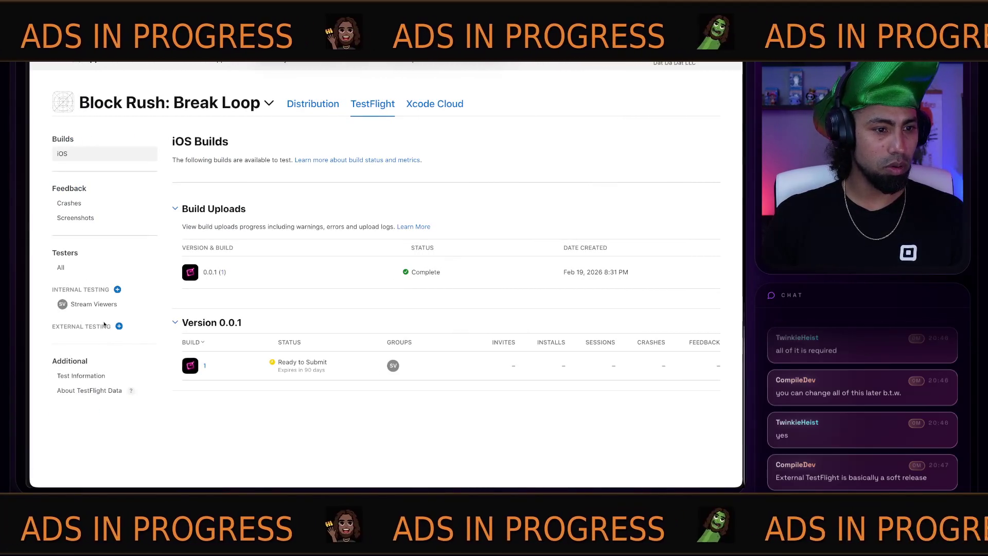
{"action": "left_click", "coordinate": [119, 327]}
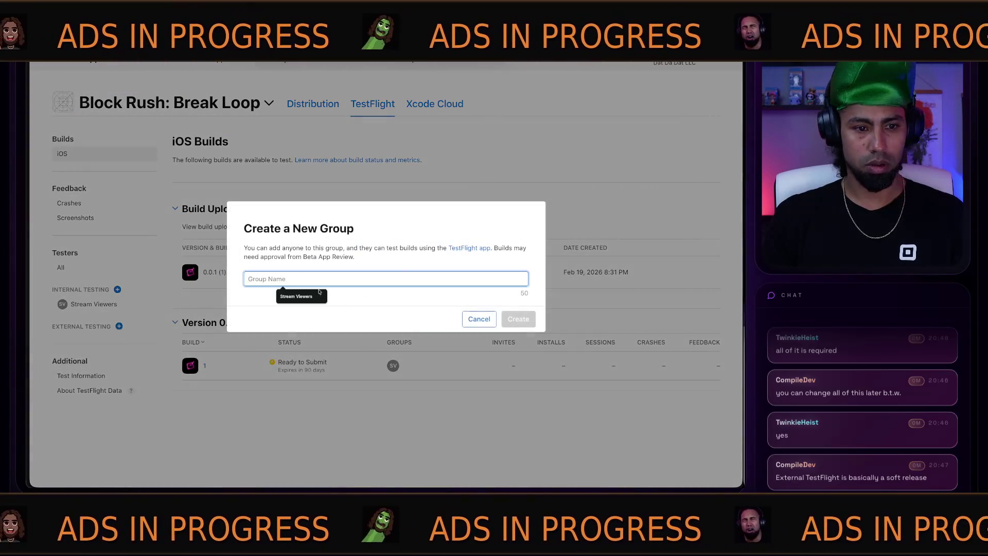
{"action": "left_click", "coordinate": [318, 294]}
{"action": "left_click", "coordinate": [523, 320]}
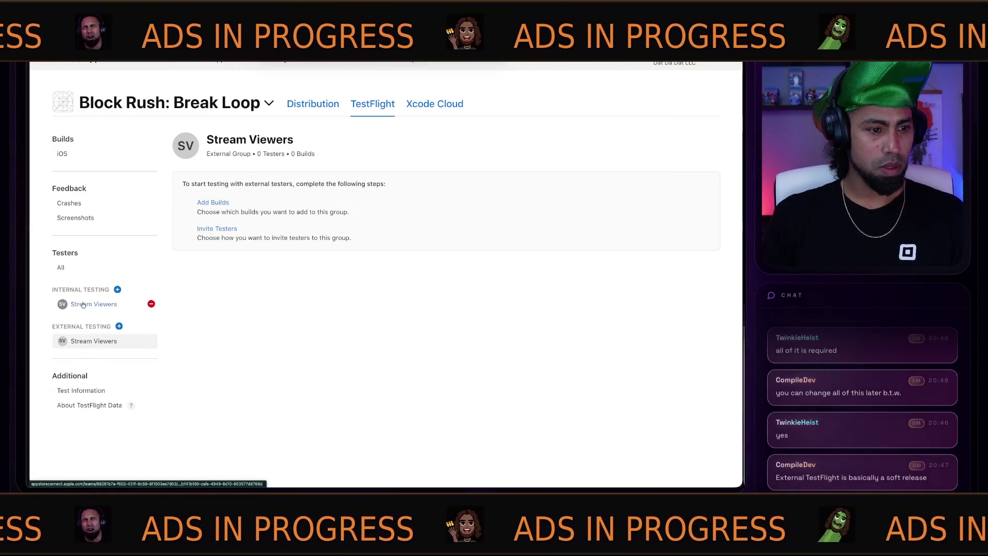
- Remove the internal Stream Viewers group and begin adding a build to the external one
{"action": "left_click", "coordinate": [151, 304]}
{"action": "left_click", "coordinate": [517, 306]}
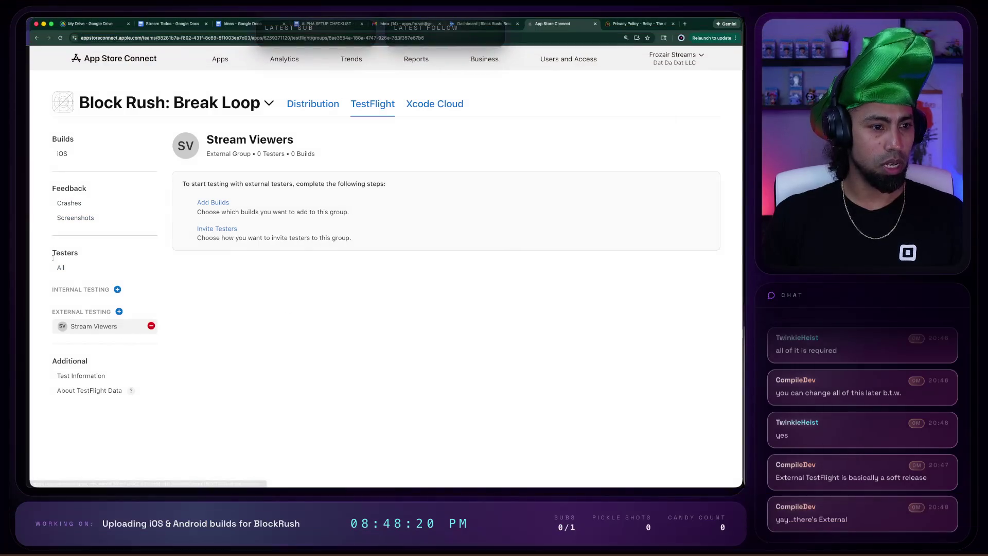
{"action": "left_click", "coordinate": [61, 267]}
{"action": "left_click", "coordinate": [88, 328]}
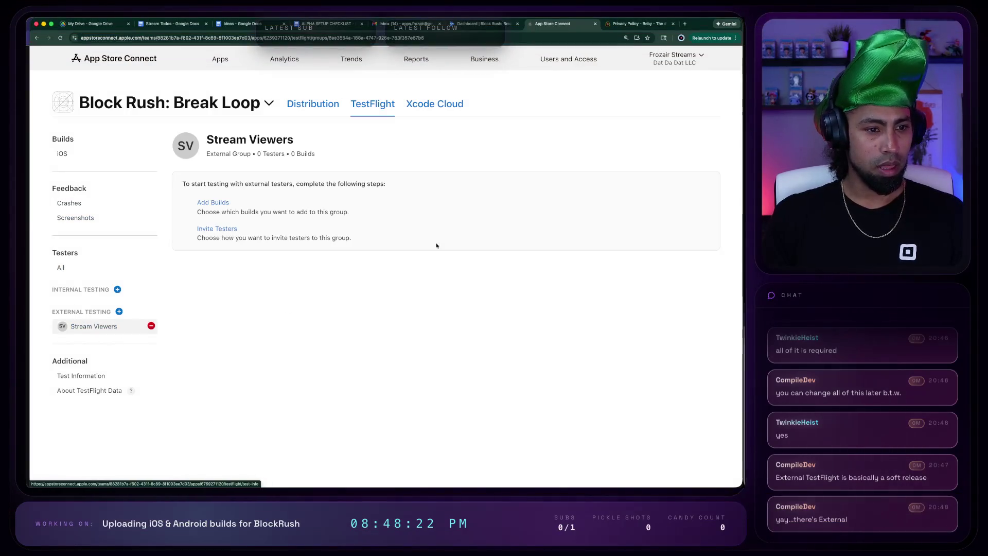
{"action": "left_click", "coordinate": [212, 203]}
- Add build 1 for external testing and turn off the sign-in requirement
{"action": "left_click", "coordinate": [235, 295]}
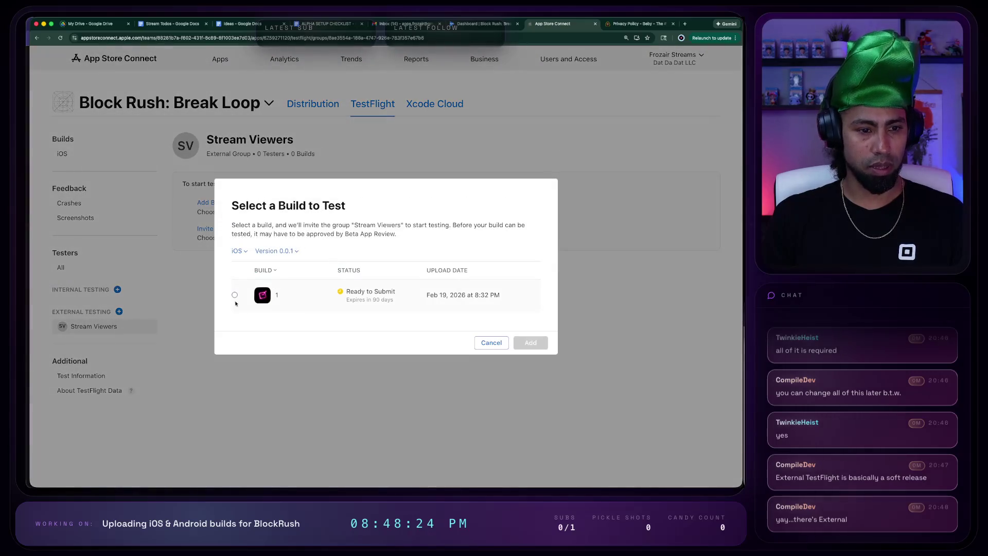
{"action": "left_click", "coordinate": [531, 343]}
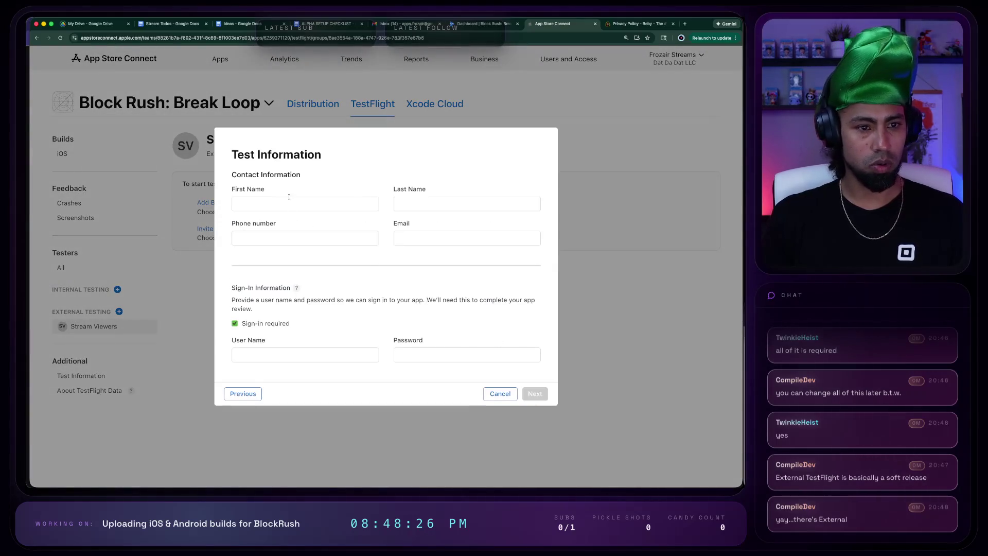
{"action": "left_click", "coordinate": [235, 323]}
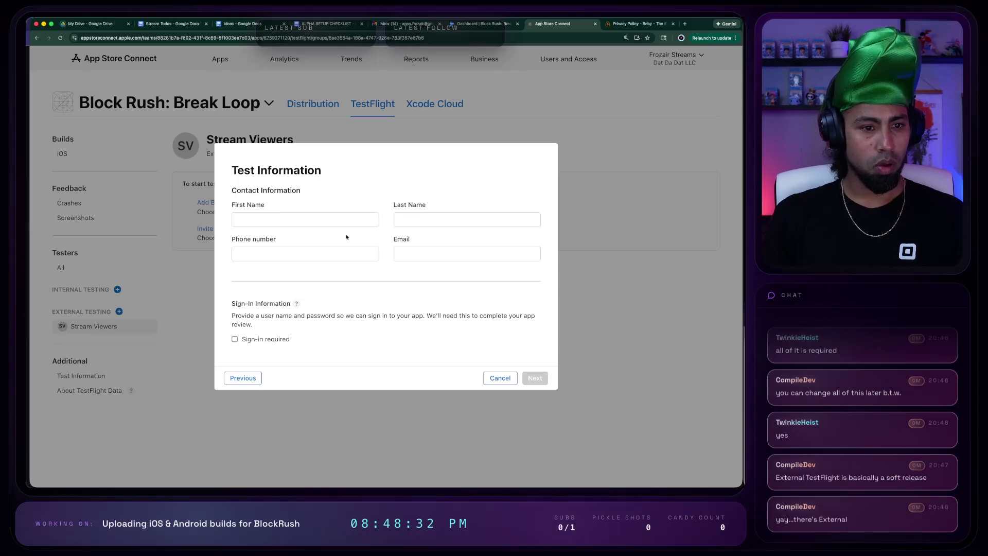
- Enter the contact's first name and leave the last name field cleared
{"action": "left_click", "coordinate": [341, 219]}
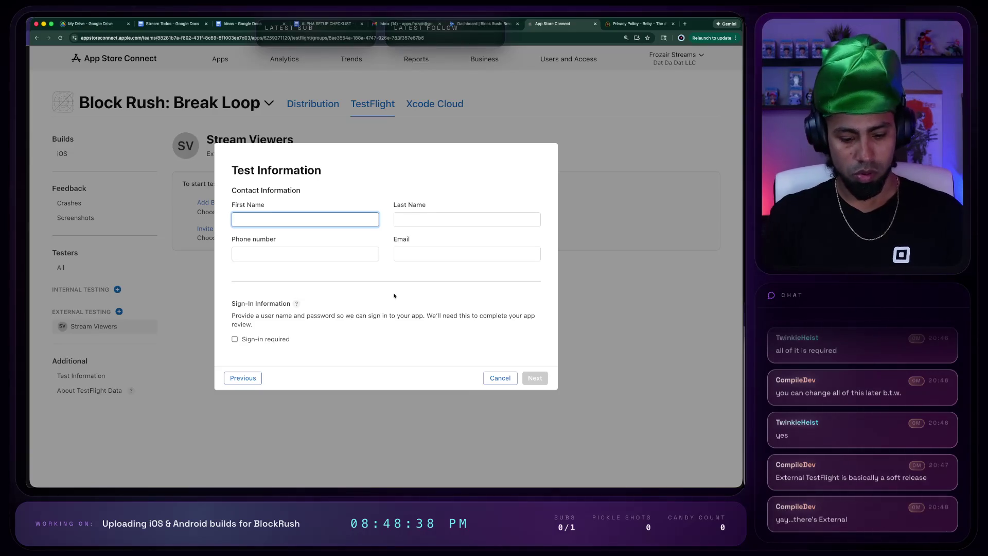
{"action": "type", "text": "Frozair"}
{"action": "key", "text": "Tab"}
{"action": "type", "text": "Streams"}
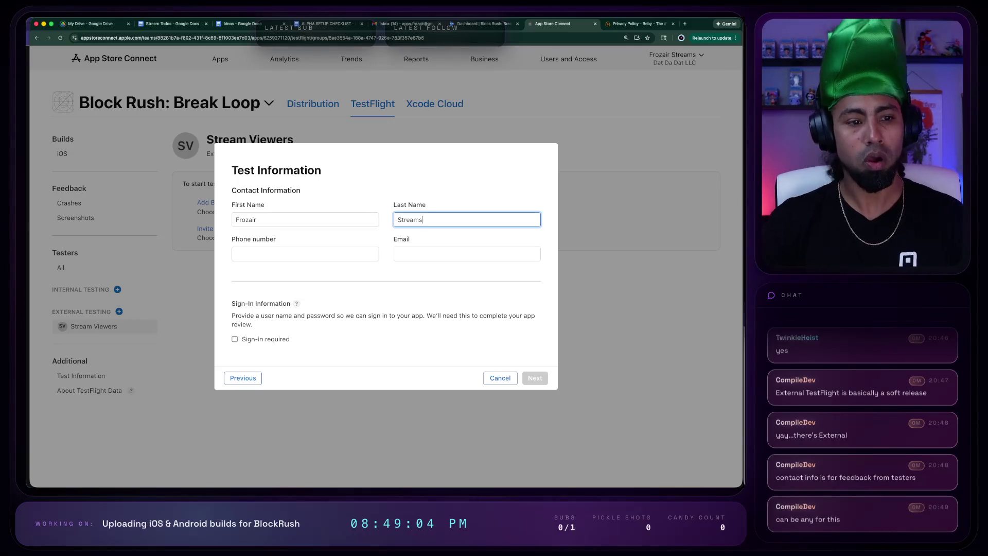
{"action": "key", "text": "super+a"}
{"action": "key", "text": "BackSpace"}
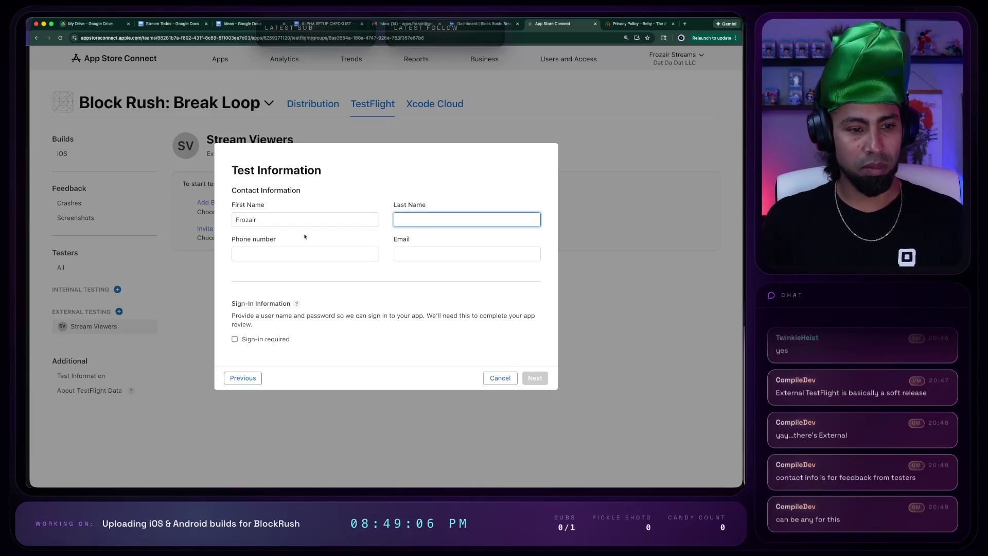
{"action": "left_click", "coordinate": [307, 253]}
{"action": "left_click", "coordinate": [480, 211]}
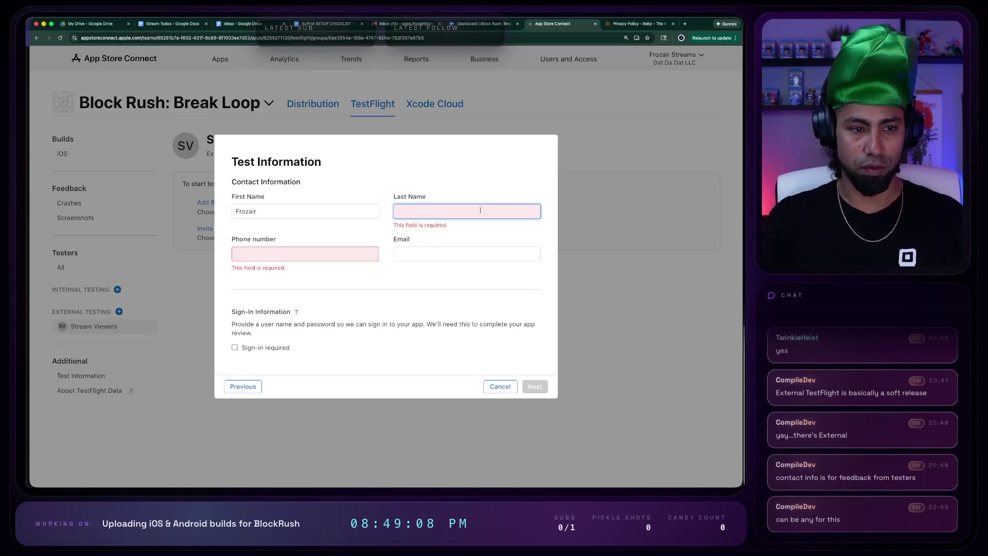
{"action": "type", "text": "Streams"}
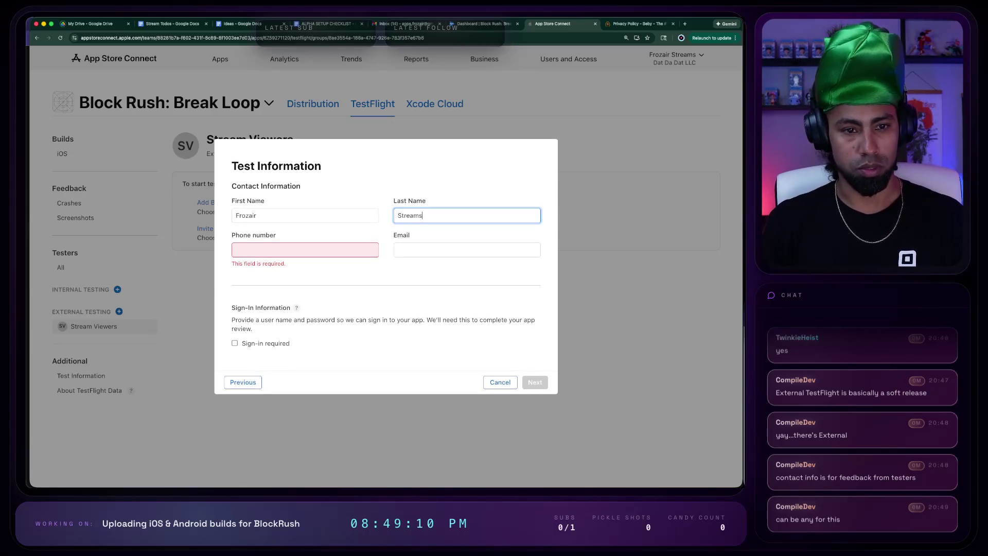
{"action": "key", "text": "super+a"}
{"action": "key", "text": "BackSpace"}
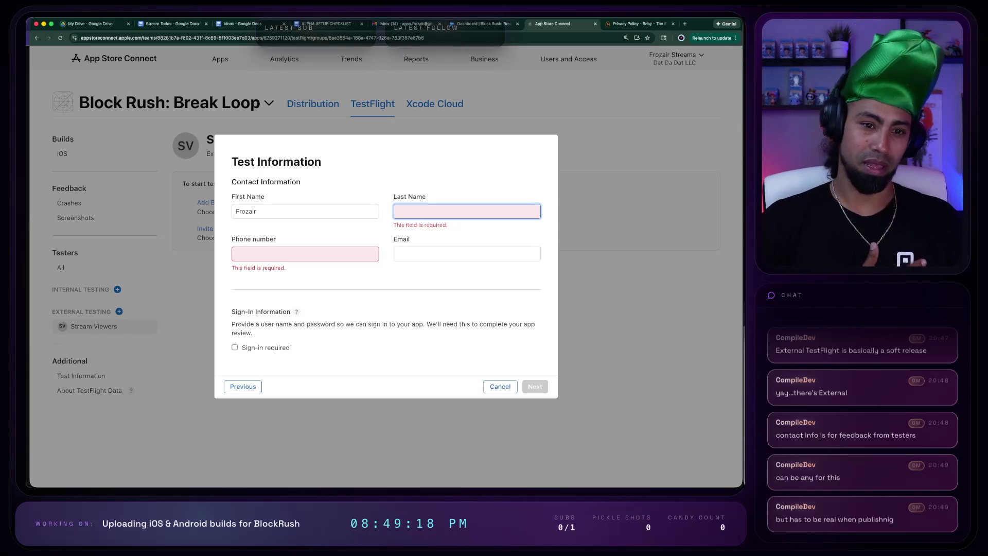
- Pull App Store Connect into its own window and open a new tab in the ChatGPT window
{"action": "mouse_move", "coordinate": [565, 26]}
{"action": "left_mouse_down"}
{"action": "mouse_move", "coordinate": [443, 123]}
{"action": "mouse_move", "coordinate": [557, 91]}
{"action": "mouse_move", "coordinate": [662, 23]}
{"action": "mouse_move", "coordinate": [712, 24]}
{"action": "left_mouse_up"}
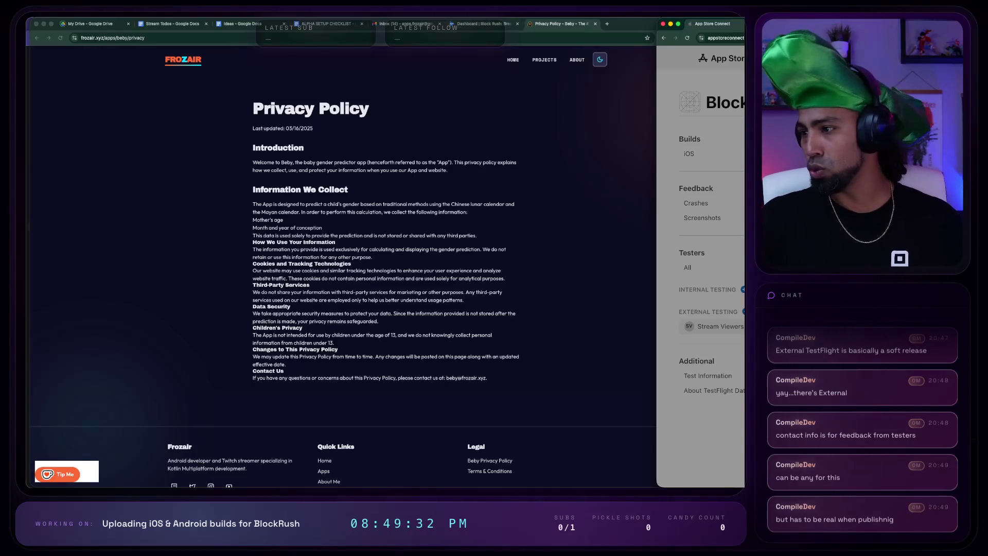
{"action": "key", "text": "ctrl+Up"}
{"action": "left_click", "coordinate": [529, 172]}
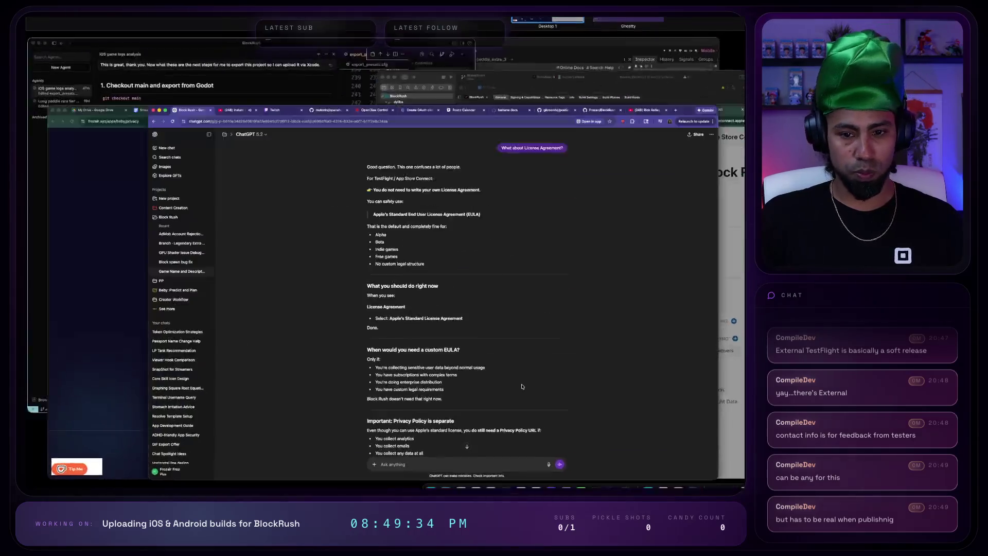
{"action": "left_click", "coordinate": [688, 24]}
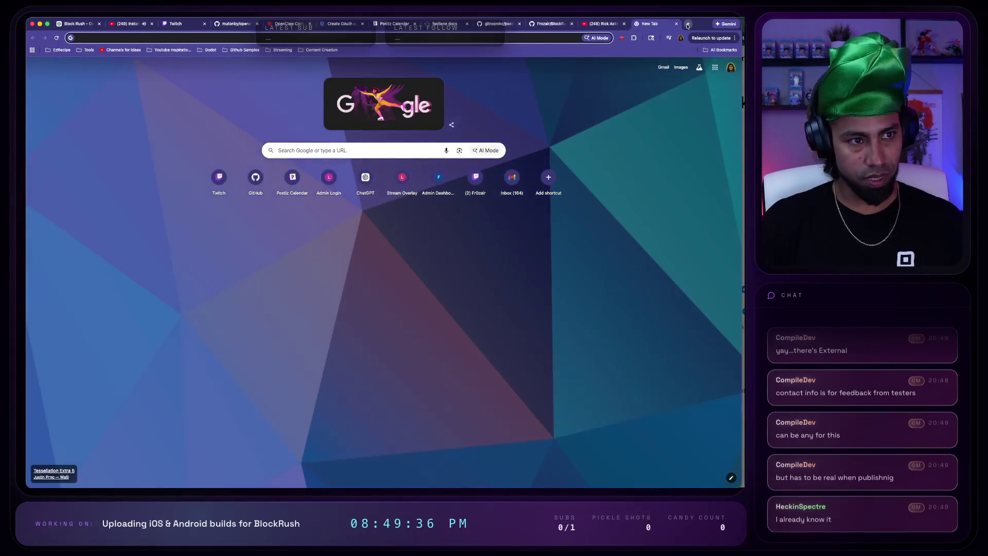
- Type 'play' into the new tab's search bar
{"action": "type", "text": "play"}
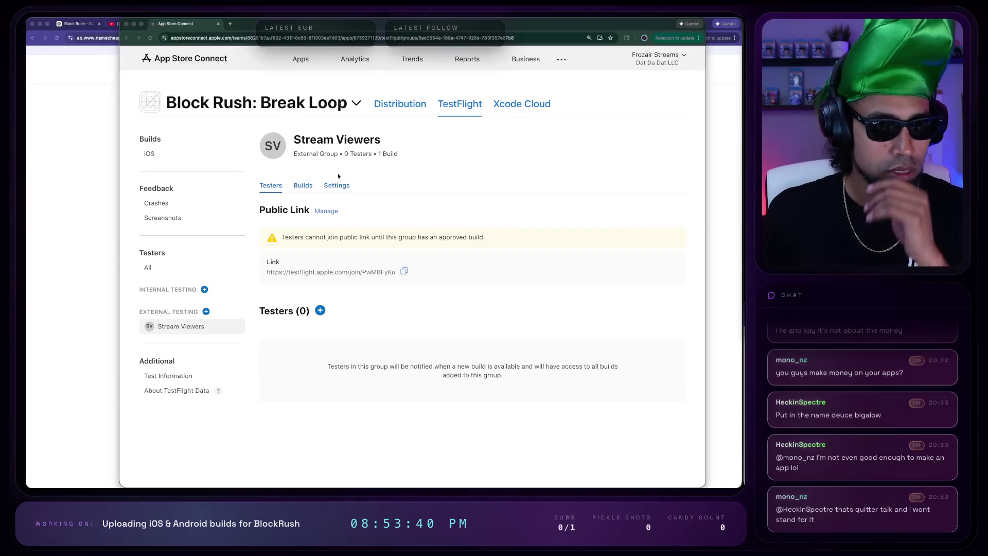
- Copy the Stream Viewers group's public TestFlight link
{"action": "scroll", "coordinate": [354, 184], "scroll_direction": "down", "scroll_amount": 2}
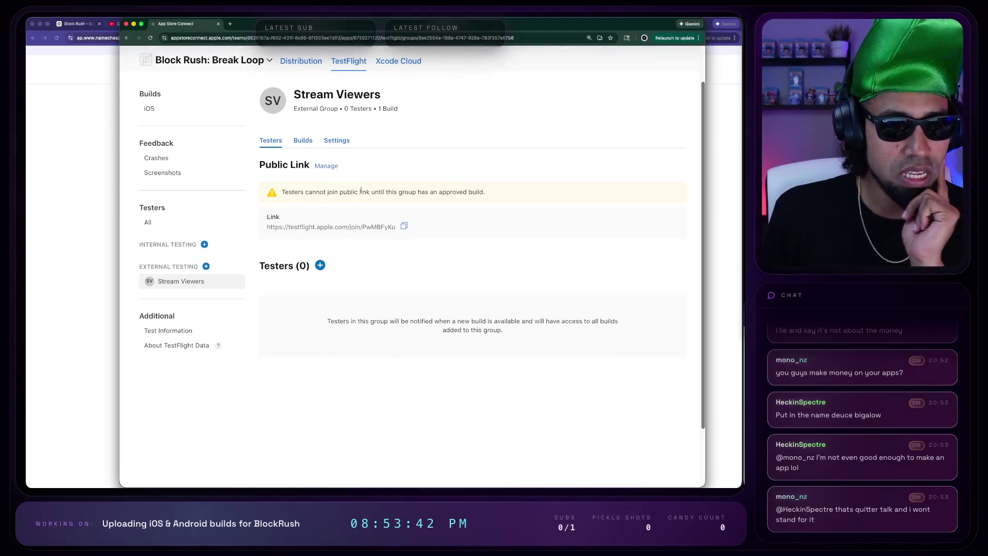
{"action": "left_click_drag", "start_coordinate": [308, 192], "coordinate": [452, 193]}
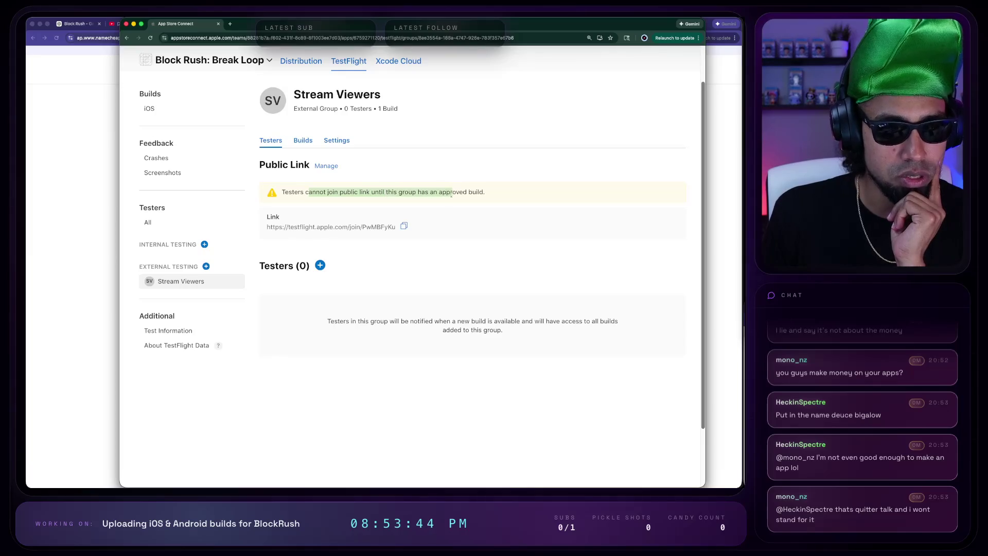
{"action": "left_click", "coordinate": [406, 227]}
{"action": "scroll", "coordinate": [350, 196], "scroll_direction": "up", "scroll_amount": 1}
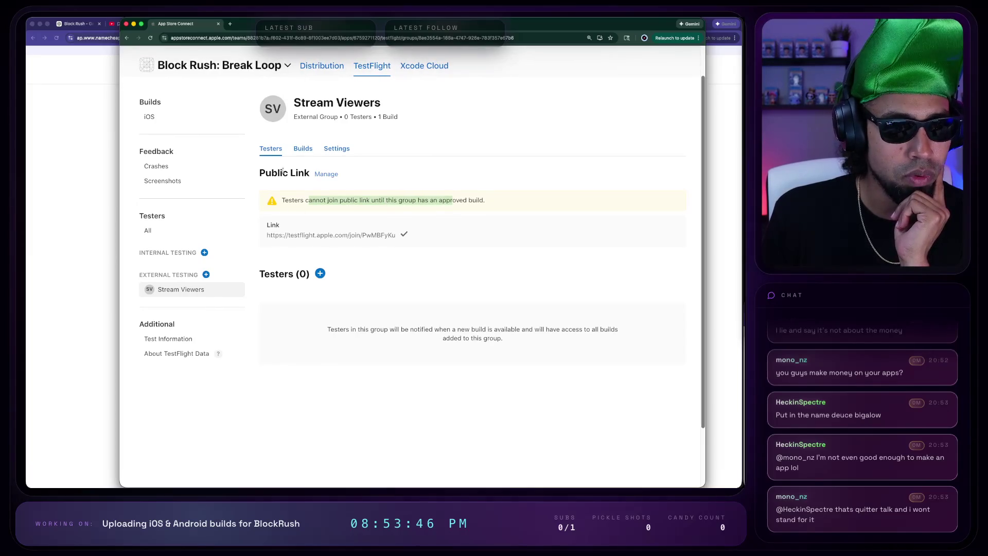
- Check the group's Builds and Settings tabs, then return to its testers view
{"action": "left_click", "coordinate": [297, 150]}
{"action": "left_click", "coordinate": [271, 151]}
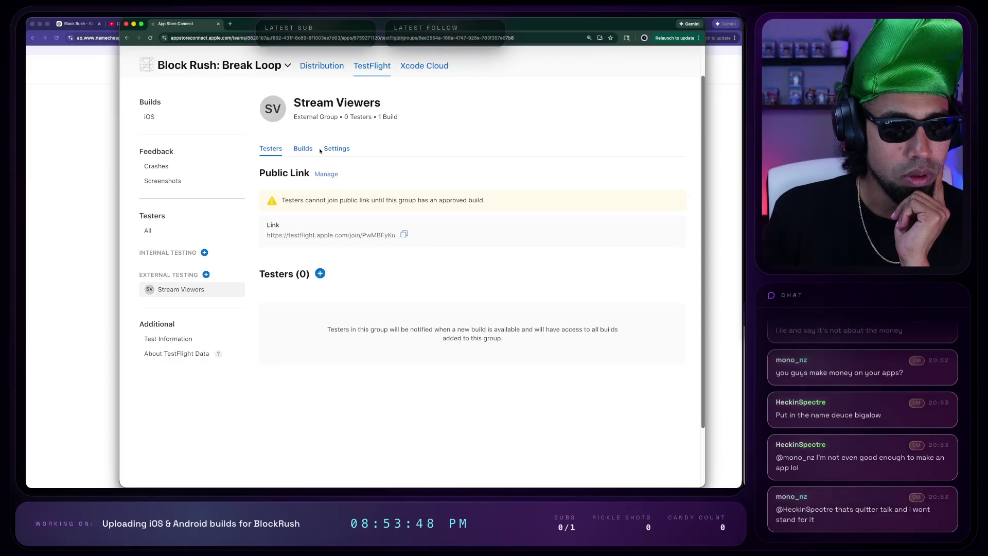
{"action": "left_click", "coordinate": [298, 150]}
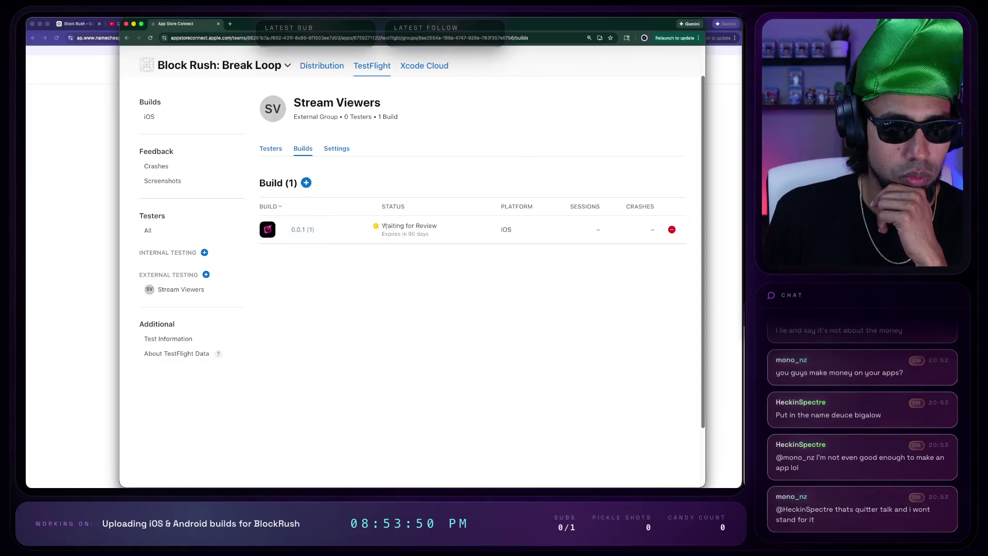
{"action": "left_click", "coordinate": [337, 149]}
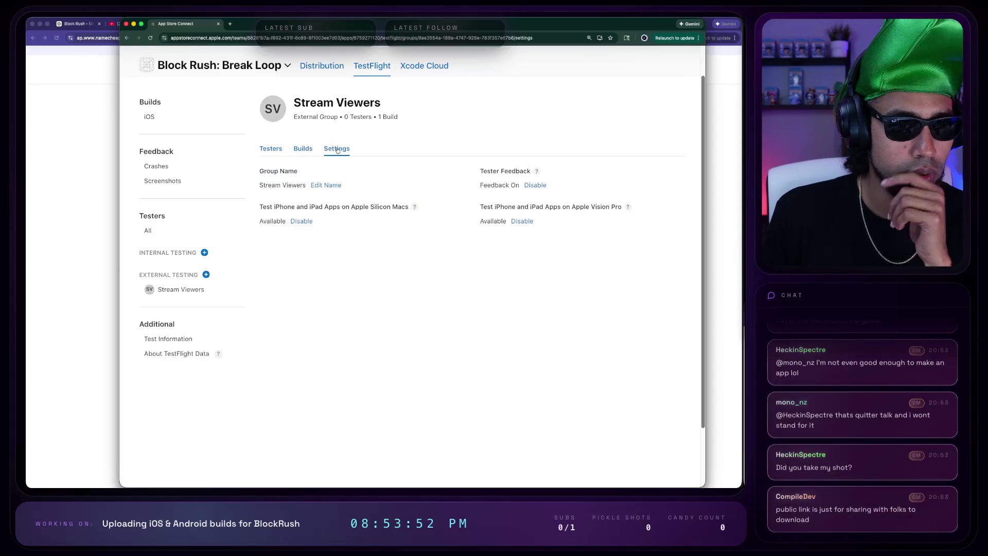
{"action": "left_click", "coordinate": [303, 149]}
{"action": "left_click", "coordinate": [276, 148]}
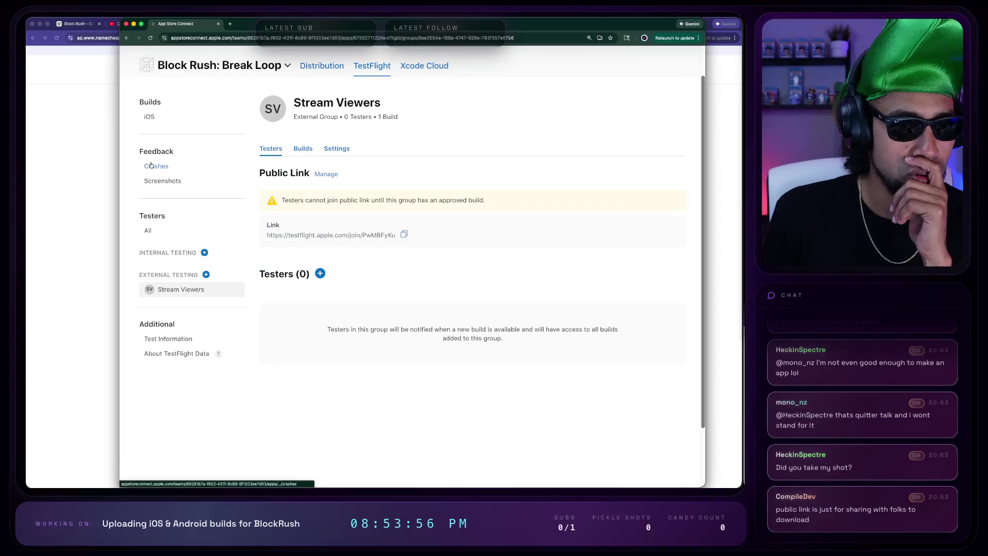
- Review screenshot and crash feedback, then reopen the Stream Viewers external group
{"action": "left_click", "coordinate": [165, 182]}
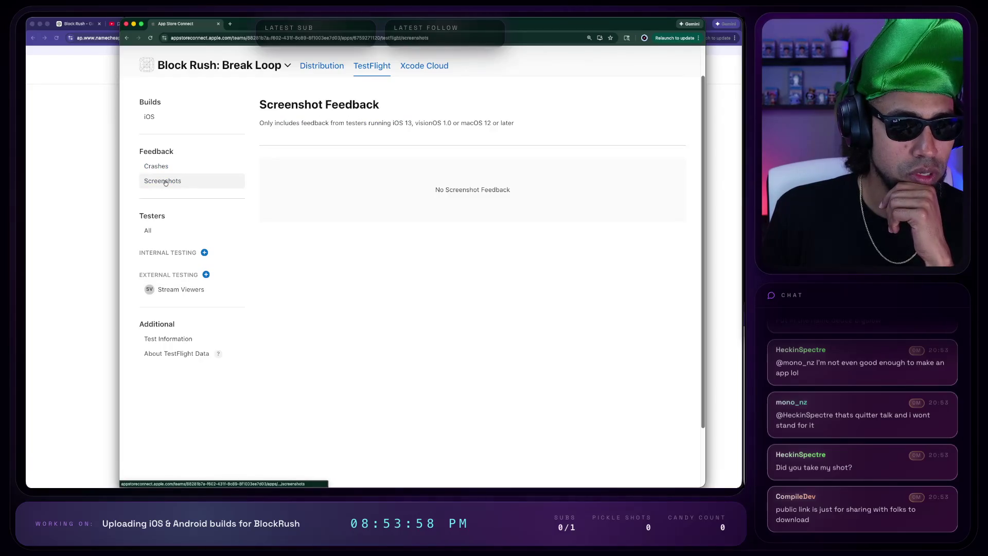
{"action": "left_click", "coordinate": [154, 168]}
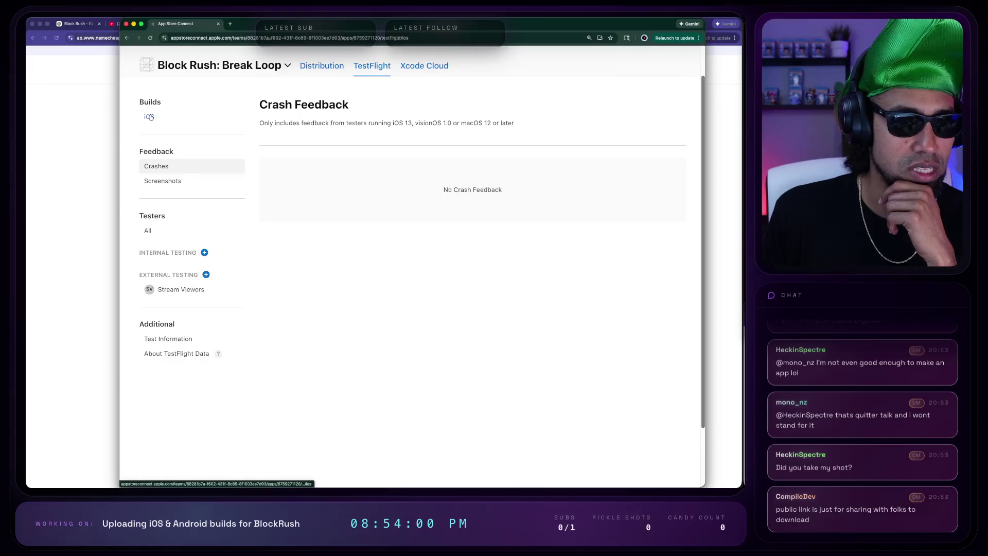
{"action": "left_click", "coordinate": [153, 118]}
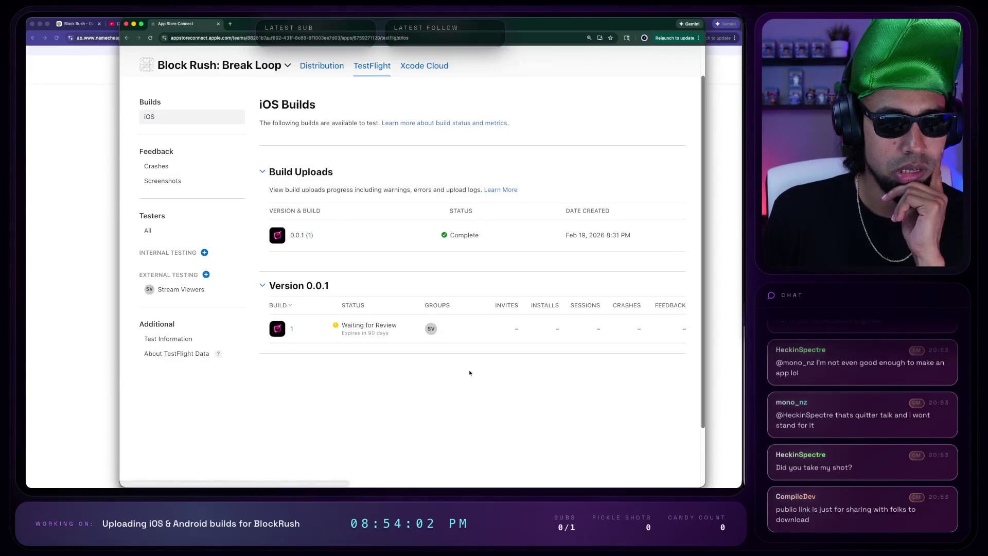
{"action": "left_click", "coordinate": [175, 290]}
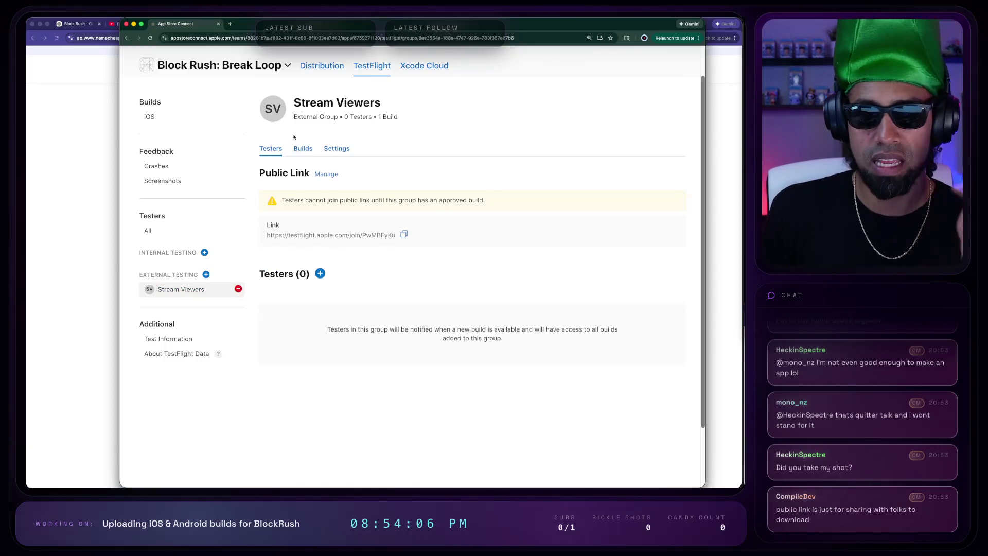
{"action": "left_click", "coordinate": [303, 148]}
{"action": "left_click", "coordinate": [270, 148]}
{"action": "left_click", "coordinate": [320, 175]}
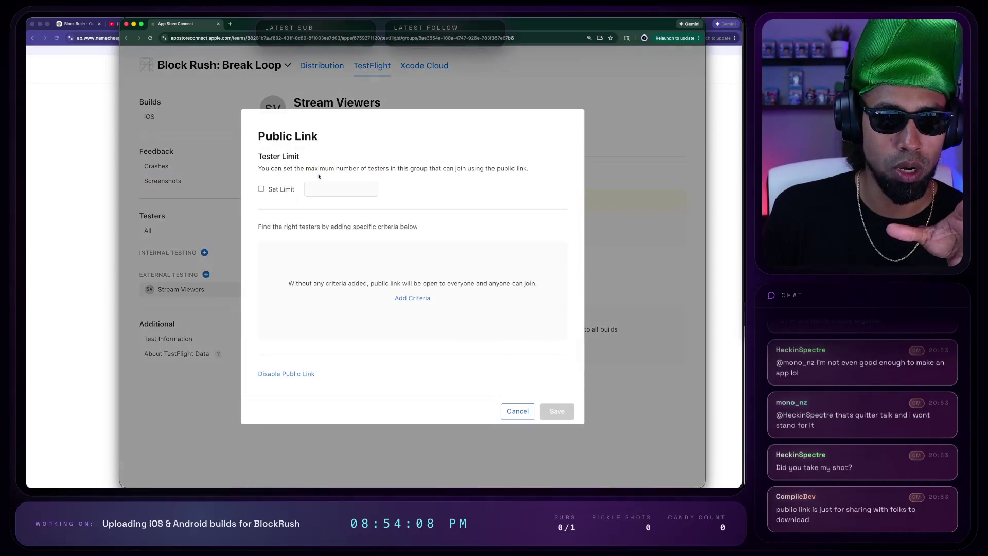
{"action": "left_click", "coordinate": [512, 412]}
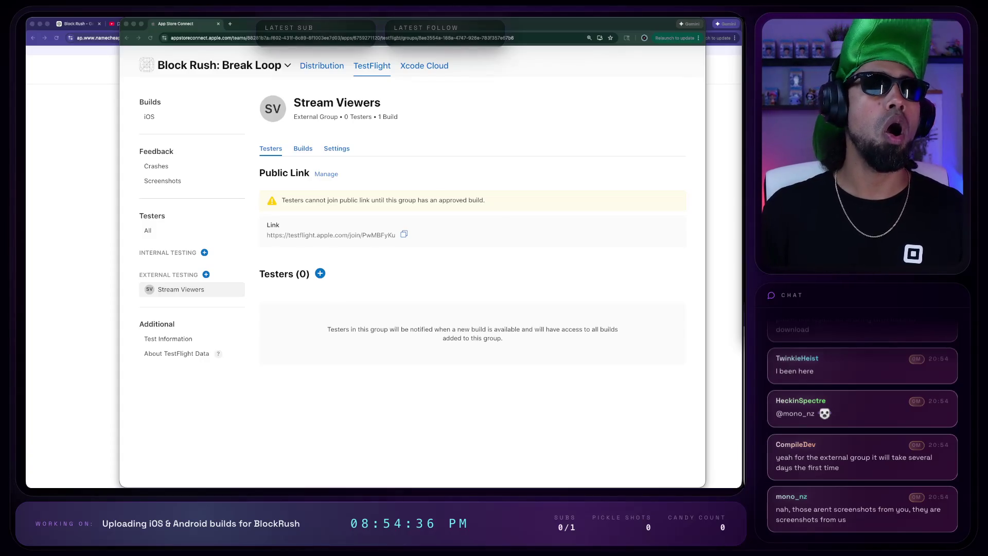
- Load the Stream Viewers public TestFlight link in a new tab, which says the beta isn't accepting testers
{"action": "left_click", "coordinate": [162, 183]}
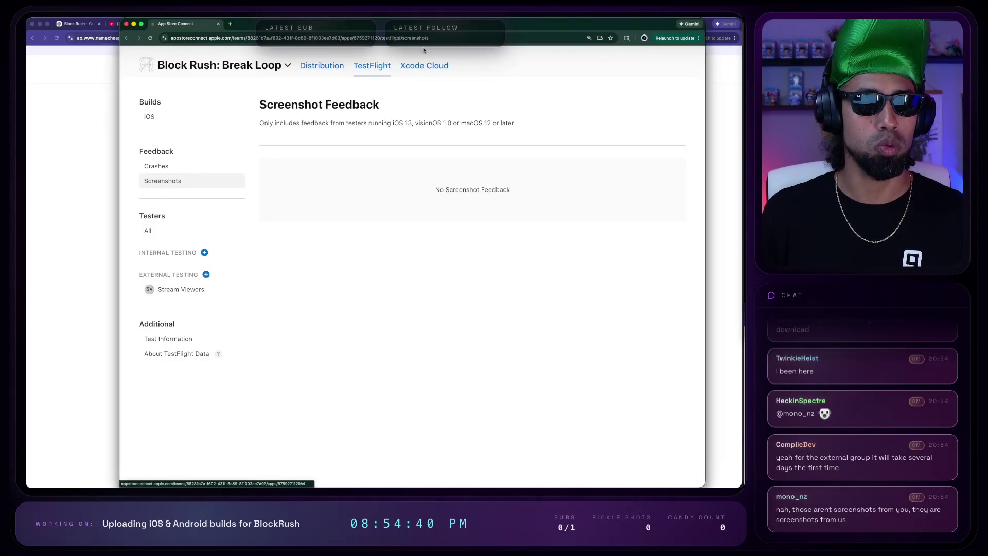
{"action": "left_click", "coordinate": [338, 70]}
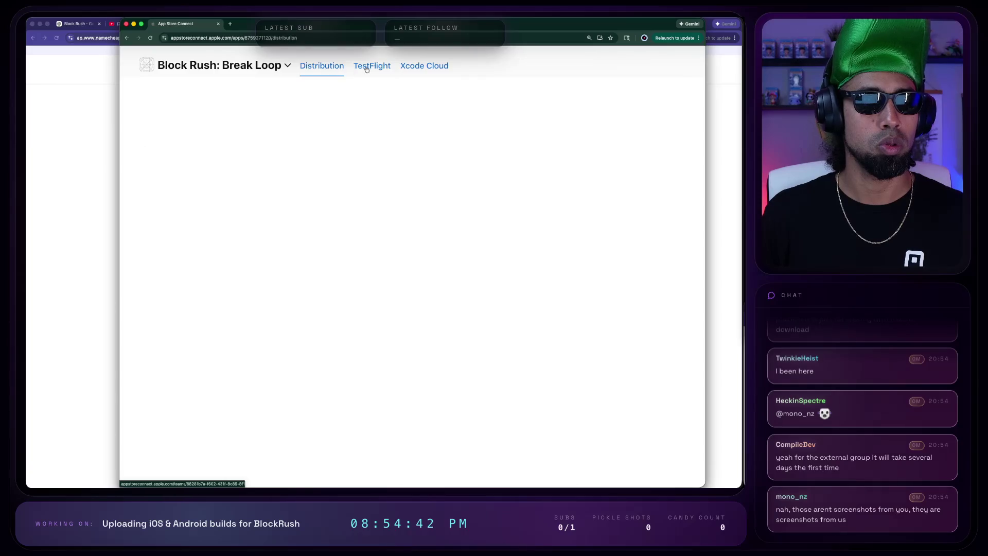
{"action": "left_click", "coordinate": [230, 24]}
{"action": "key", "text": "super+v"}
{"action": "key", "text": "Return"}
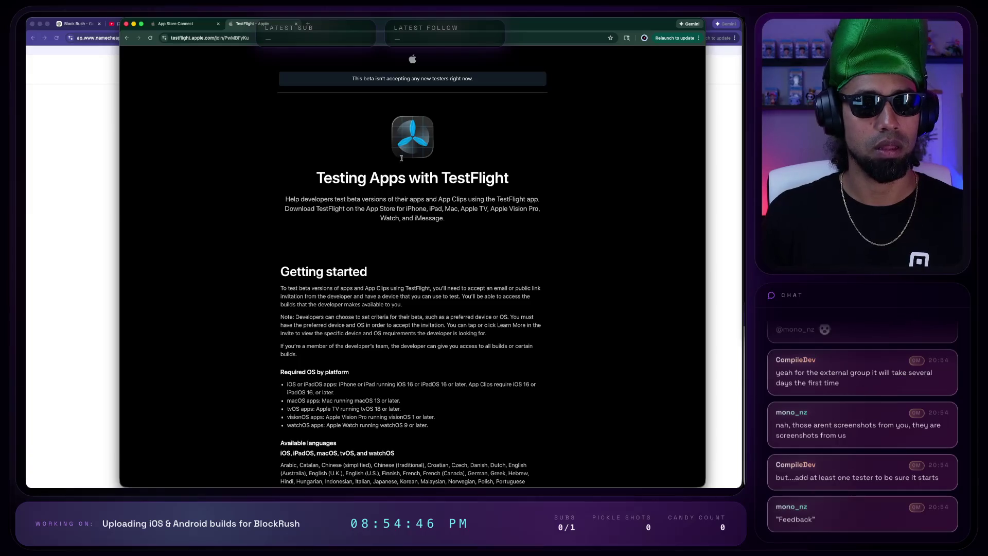
{"action": "left_click_drag", "start_coordinate": [359, 79], "coordinate": [467, 86]}
- Switch back to the App Store Connect tab showing the iOS App Version 1.0 page
{"action": "left_click", "coordinate": [179, 25]}
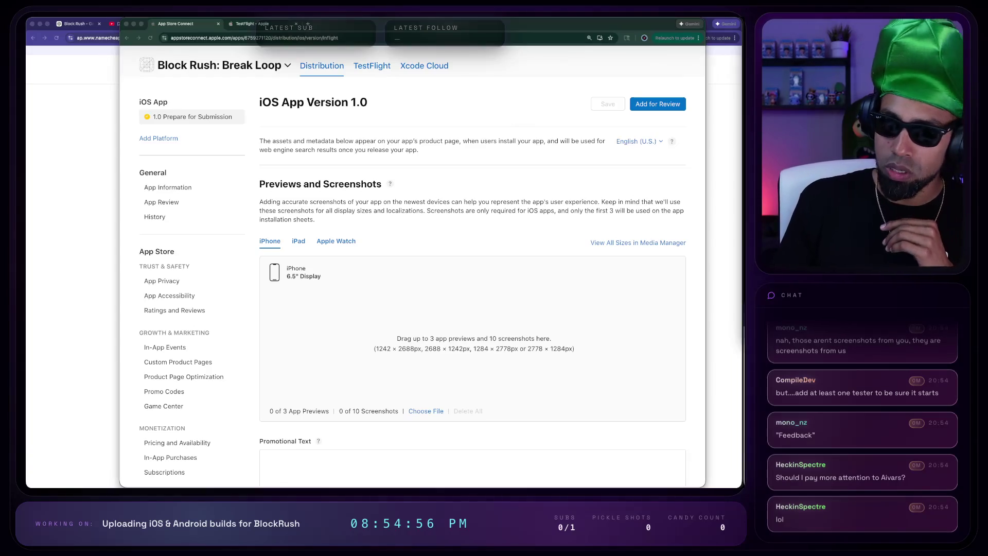
- In TestFlight, open the Stream Viewers group and choose to invite new testers by email
{"action": "scroll", "coordinate": [456, 104], "scroll_direction": "up", "scroll_amount": 2}
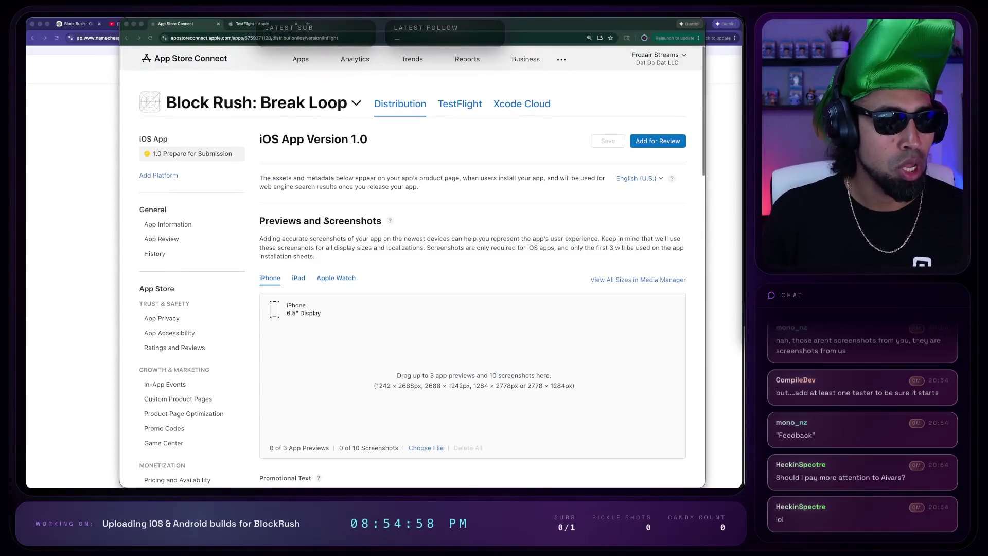
{"action": "left_click", "coordinate": [455, 104]}
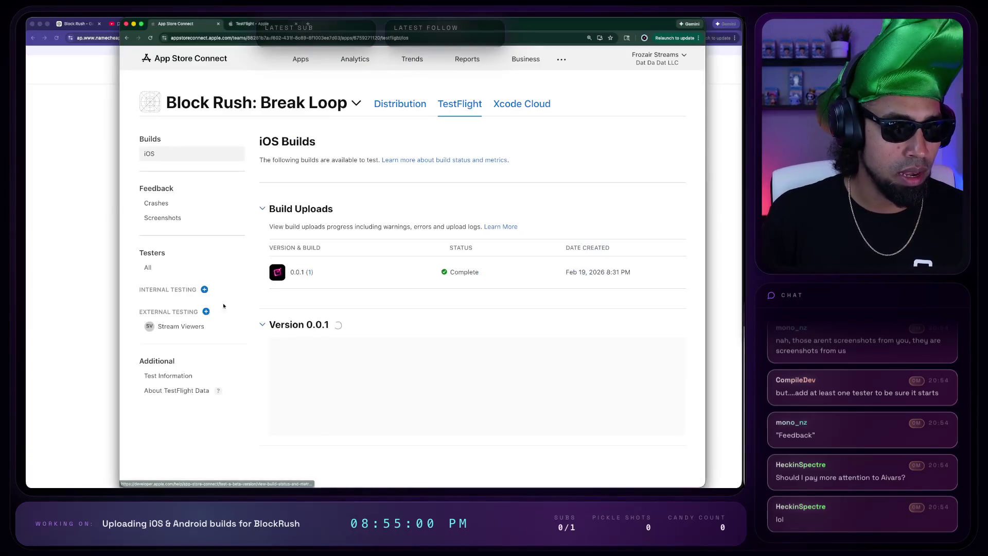
{"action": "left_click", "coordinate": [182, 330]}
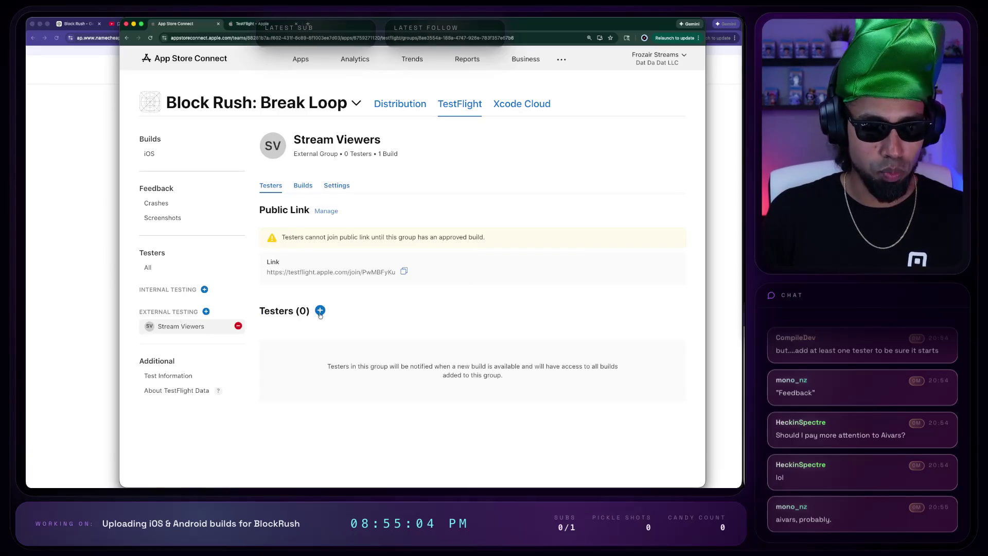
{"action": "left_click", "coordinate": [320, 311]}
{"action": "left_click", "coordinate": [282, 239]}
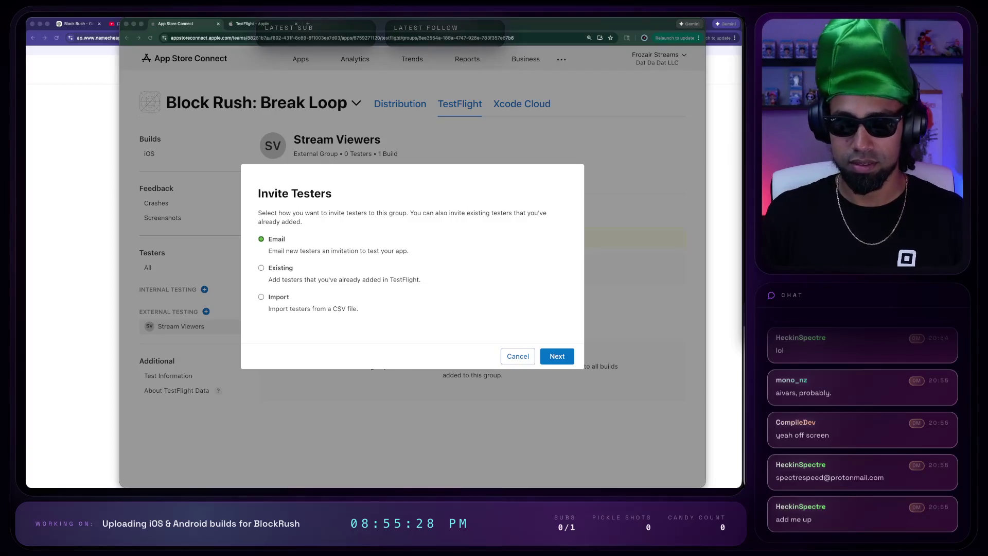
- Paste the first tester's e-mail and enter their first and last name
{"action": "left_click", "coordinate": [323, 207]}
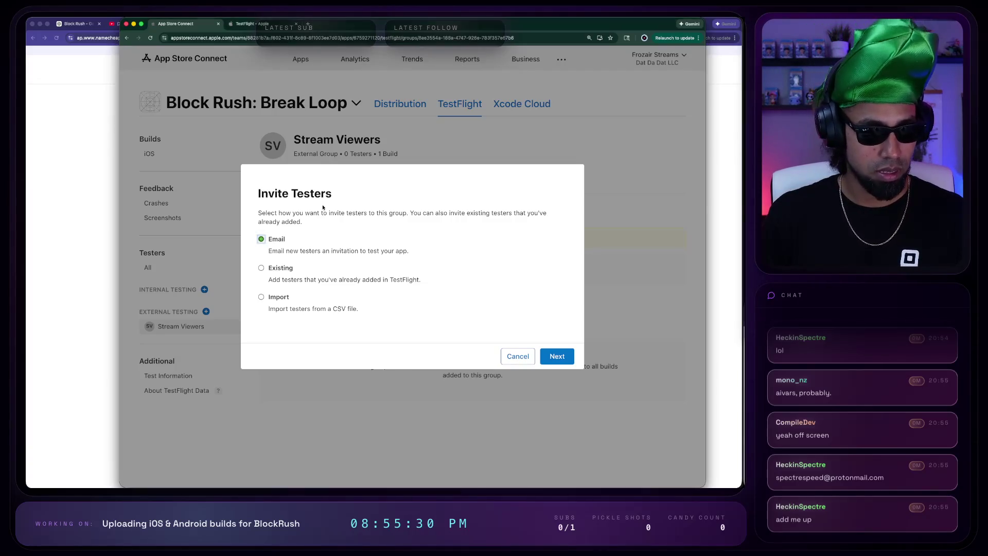
{"action": "left_click", "coordinate": [566, 361]}
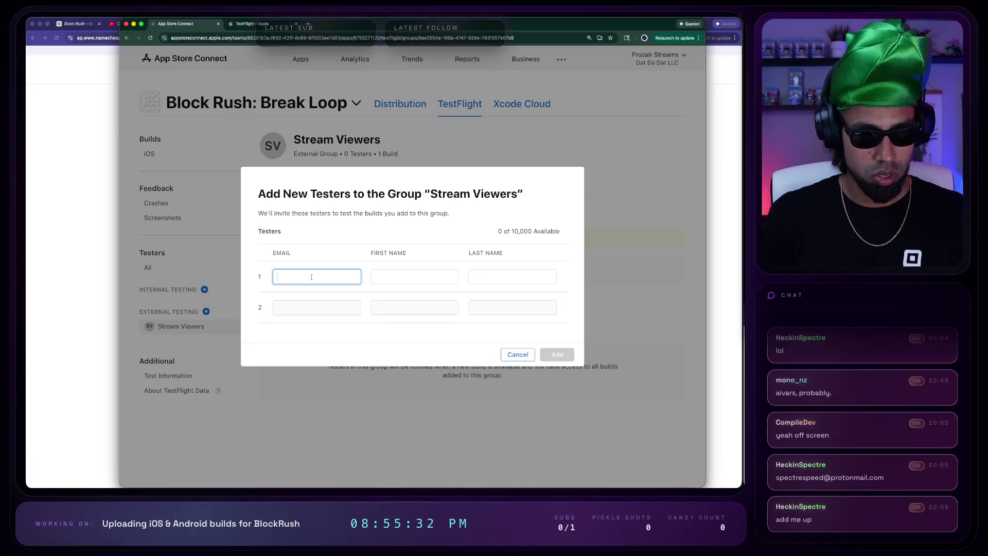
{"action": "key", "text": "super+v"}
{"action": "left_click", "coordinate": [394, 259]}
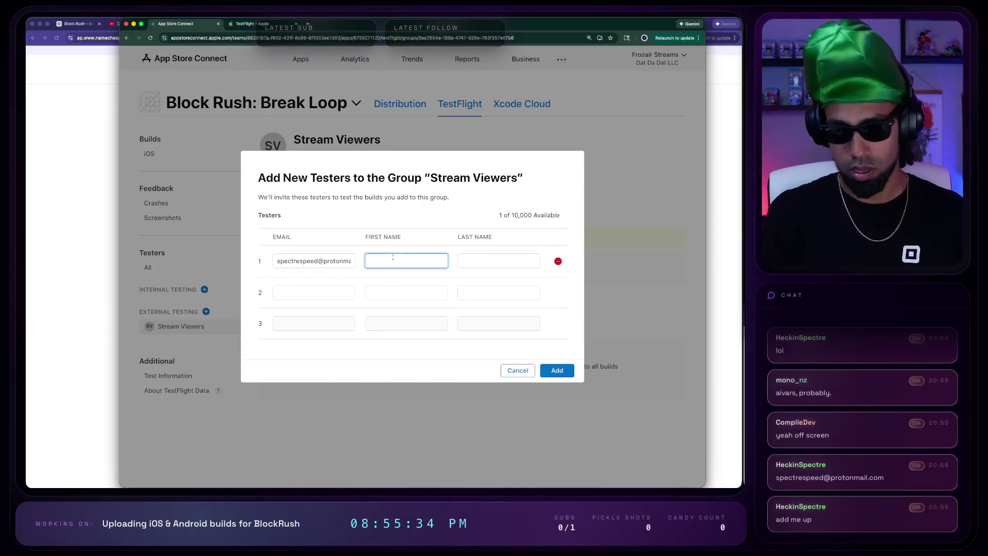
{"action": "key", "text": "Tab"}
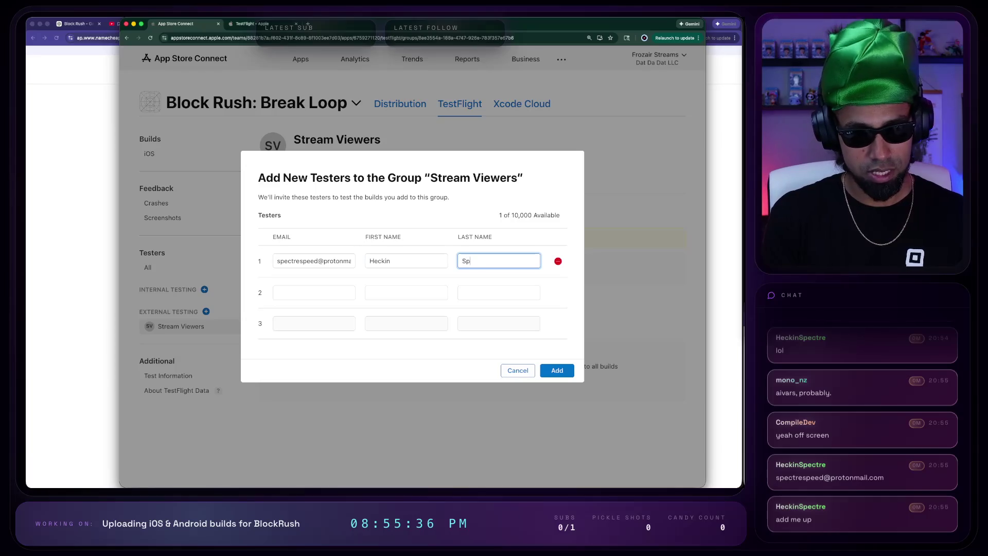
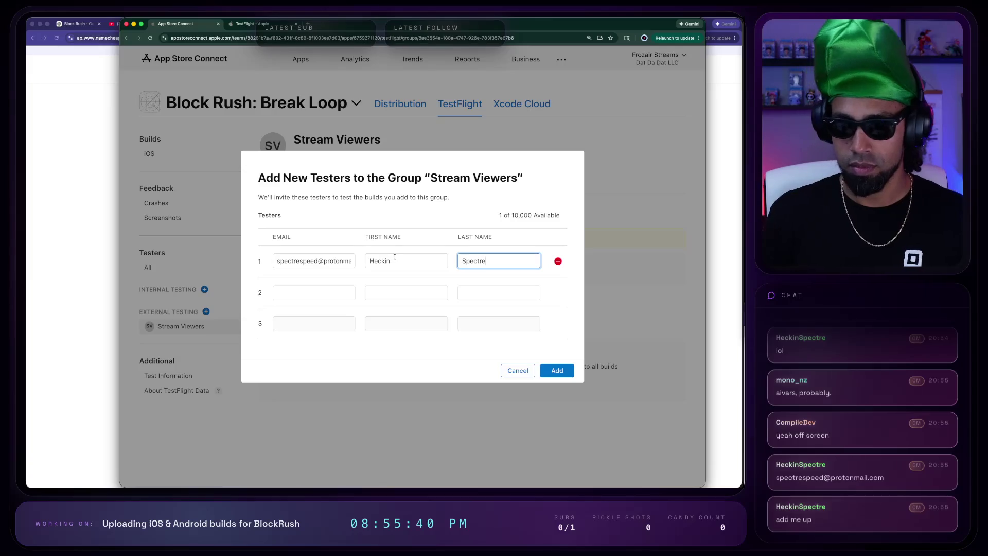
- Paste the second tester's e-mail, fill in their name, and add both testers to Stream Viewers
{"action": "key", "text": "super+Tab"}
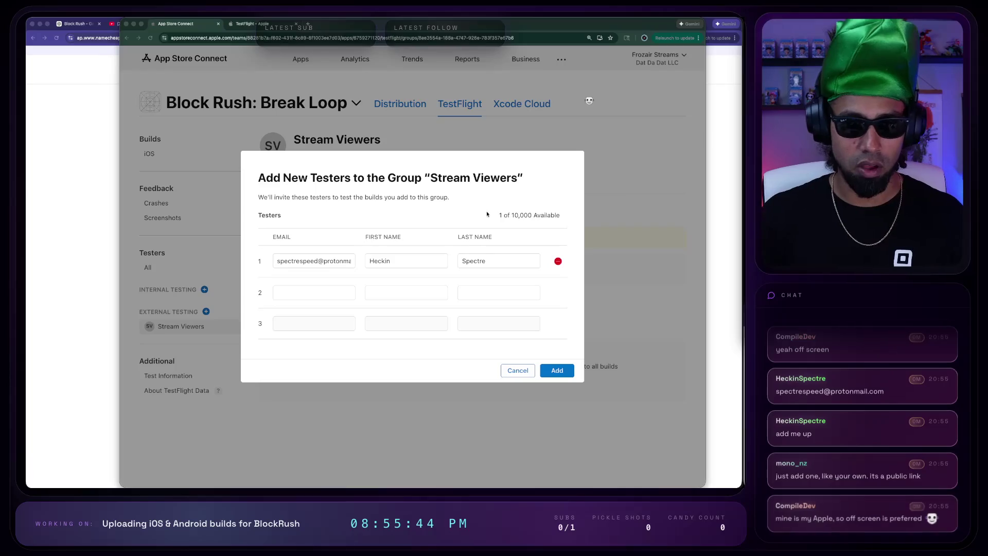
{"action": "key", "text": "super+Tab"}
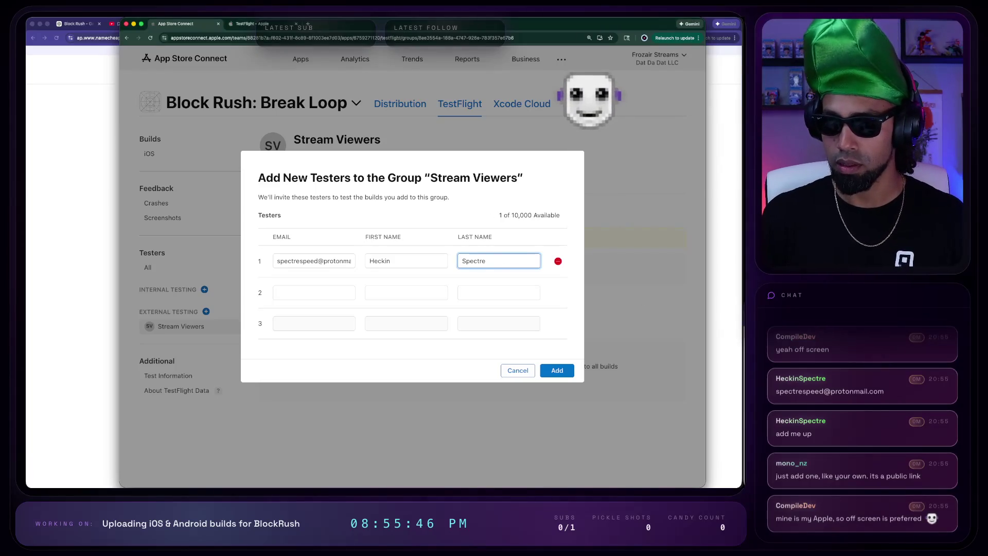
{"action": "key", "text": "super+Tab"}
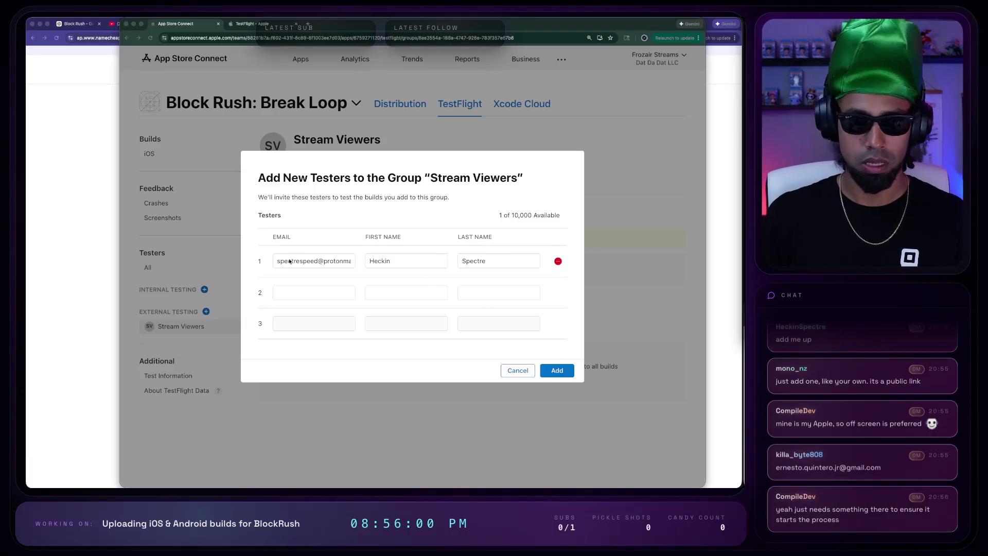
{"action": "left_click", "coordinate": [314, 293]}
{"action": "key", "text": "ctrl+v"}
{"action": "left_click", "coordinate": [406, 289]}
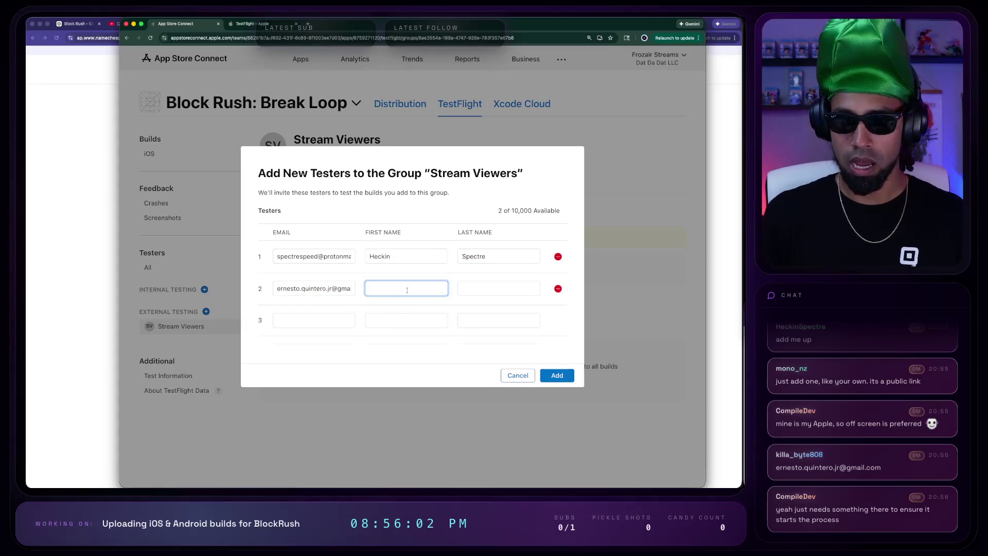
{"action": "left_click", "coordinate": [498, 288]}
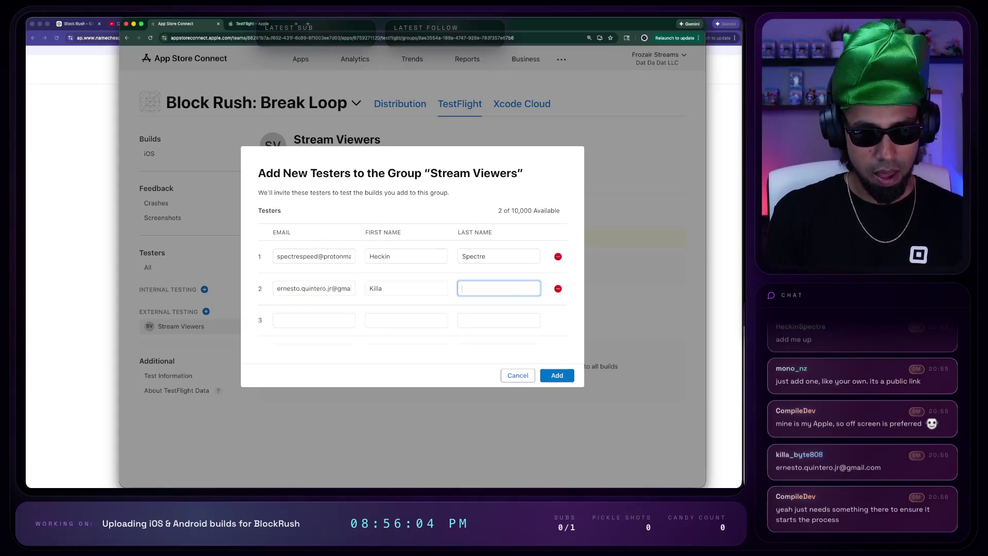
{"action": "type", "text": "tes"}
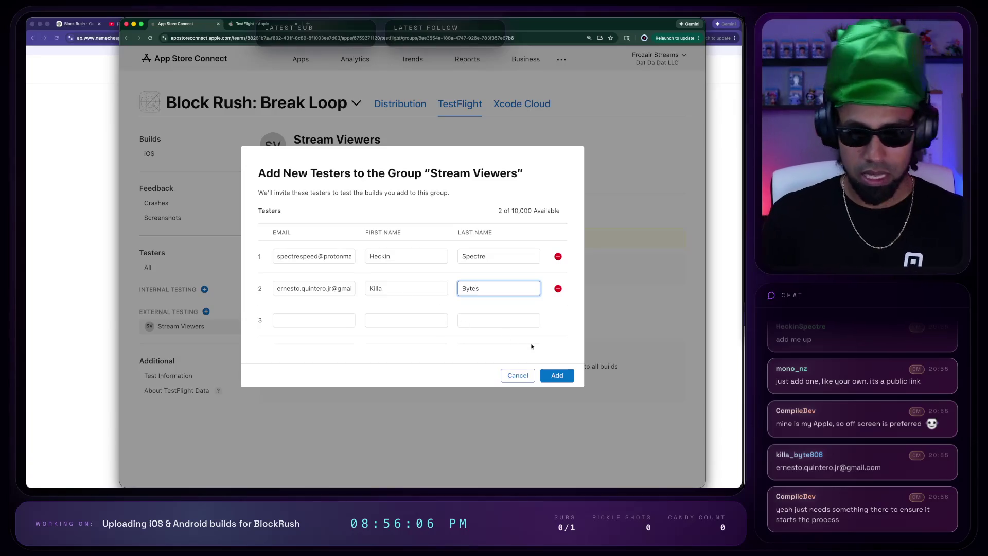
{"action": "key", "text": "super+Tab"}
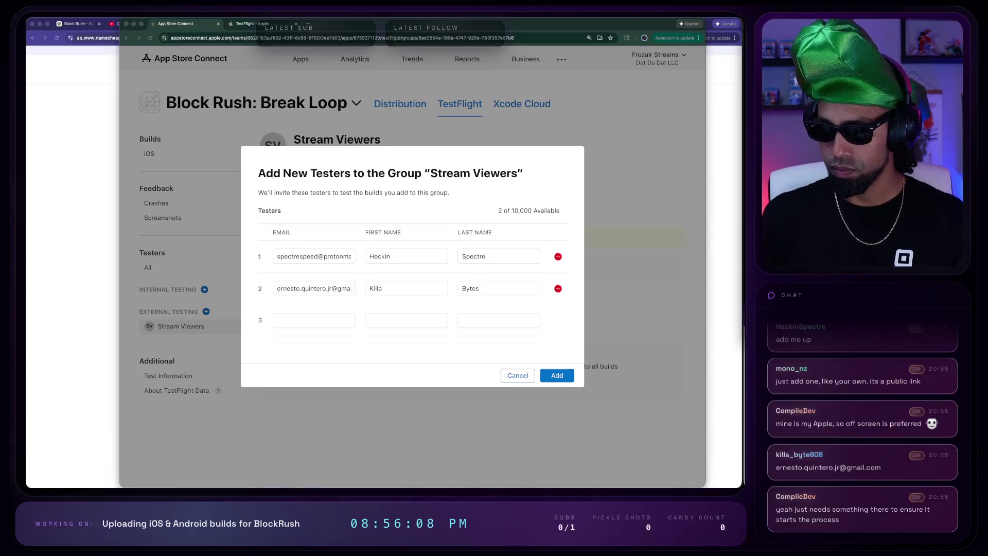
{"action": "left_click", "coordinate": [557, 375]}
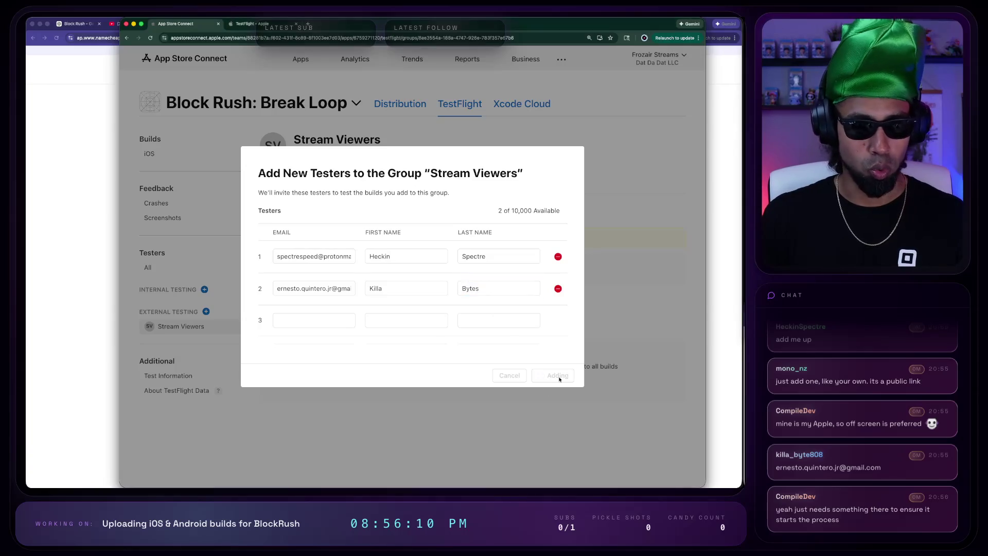
- Check the Stream Viewers Settings, Testers and Builds tabs, then open the iOS builds list
{"action": "scroll", "coordinate": [360, 436], "scroll_direction": "down", "scroll_amount": 3}
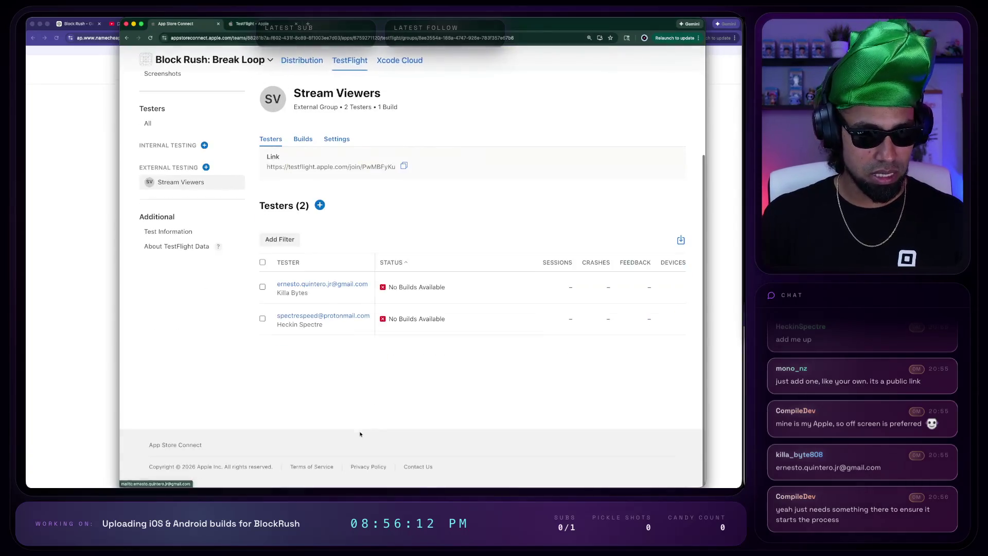
{"action": "scroll", "coordinate": [359, 436], "scroll_direction": "up", "scroll_amount": 3}
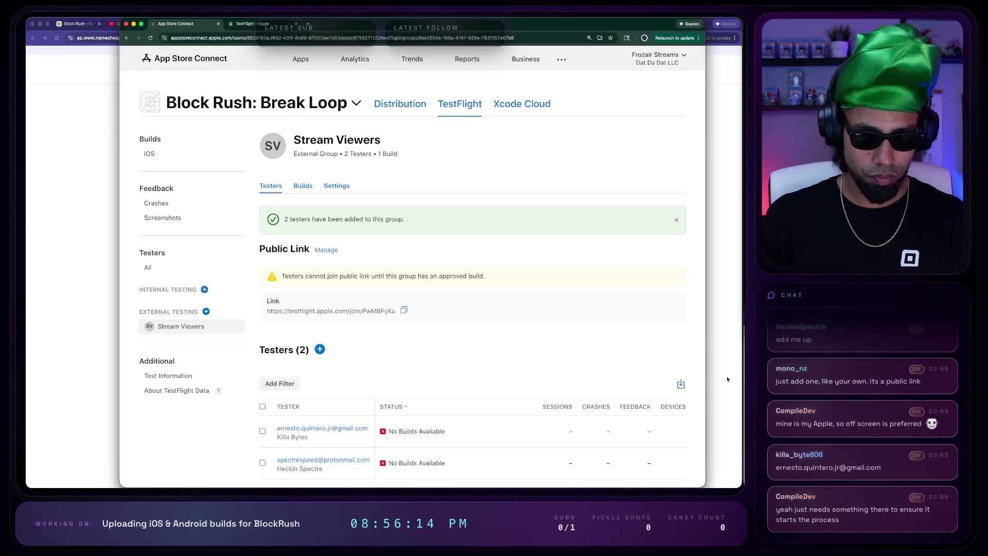
{"action": "scroll", "coordinate": [651, 356], "scroll_direction": "down", "scroll_amount": 5}
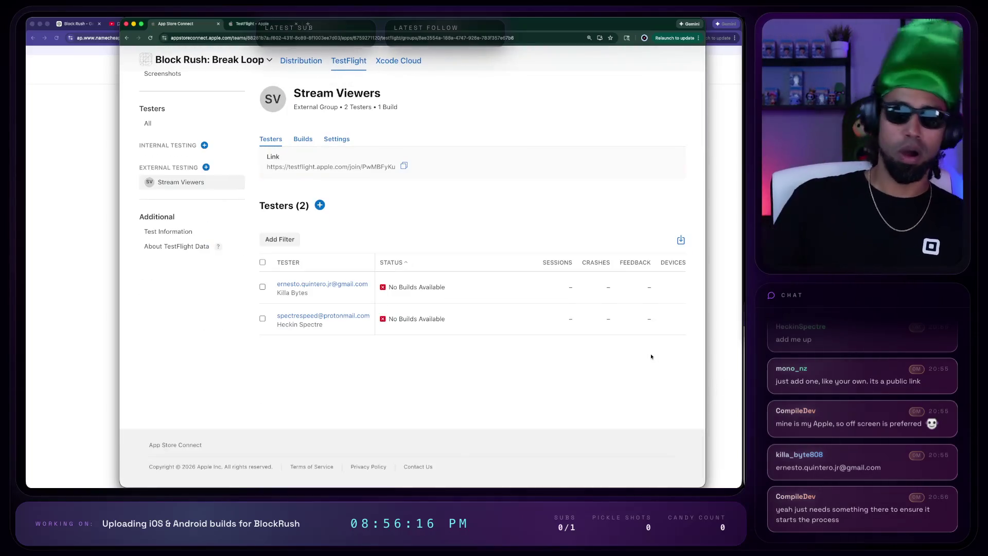
{"action": "scroll", "coordinate": [668, 419], "scroll_direction": "up", "scroll_amount": 5}
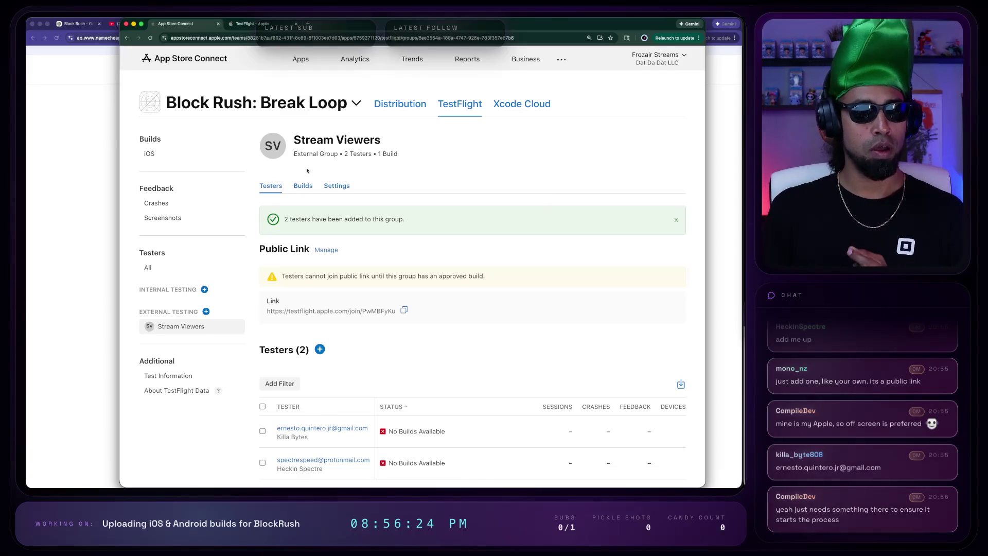
{"action": "left_click", "coordinate": [299, 186]}
{"action": "left_click", "coordinate": [325, 189]}
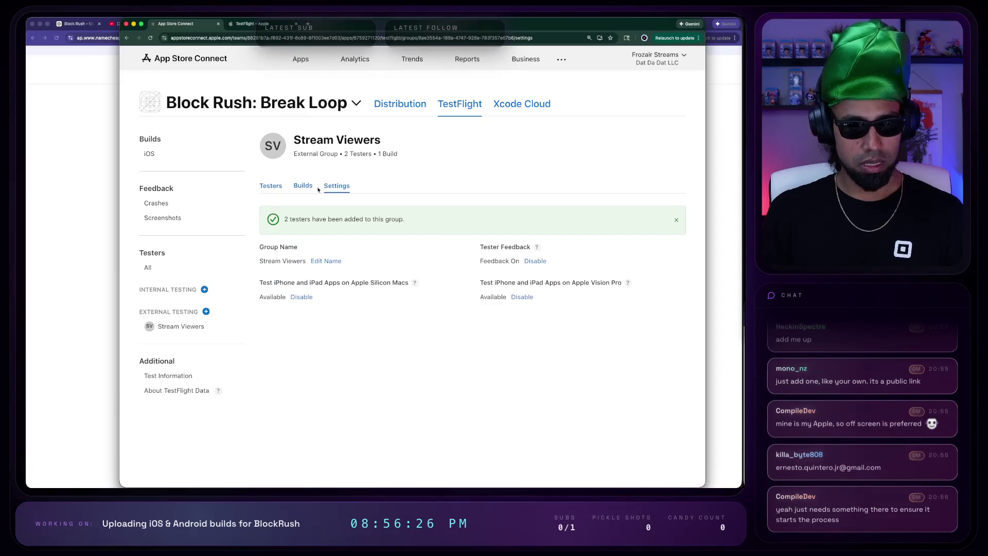
{"action": "left_click", "coordinate": [304, 187]}
{"action": "left_click", "coordinate": [261, 192]}
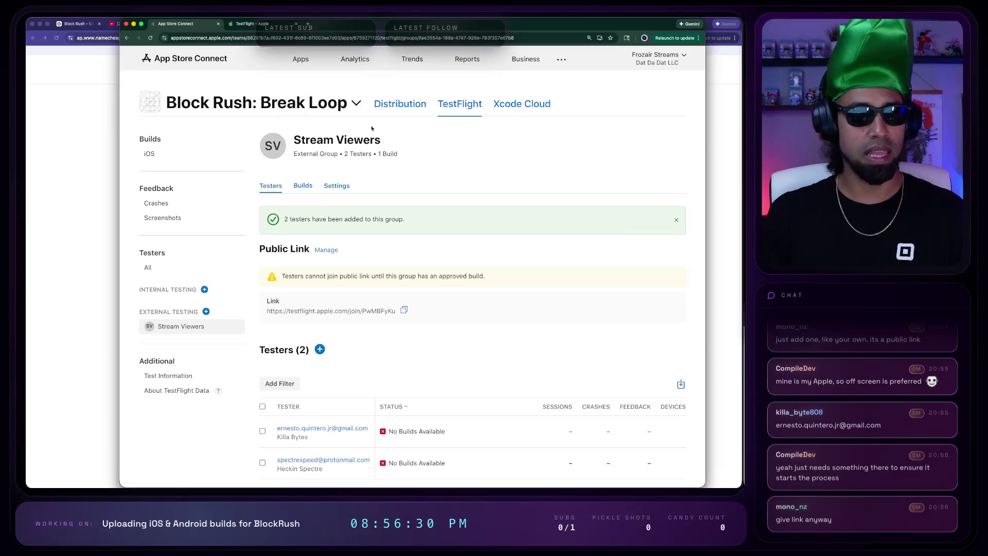
{"action": "left_click", "coordinate": [302, 186]}
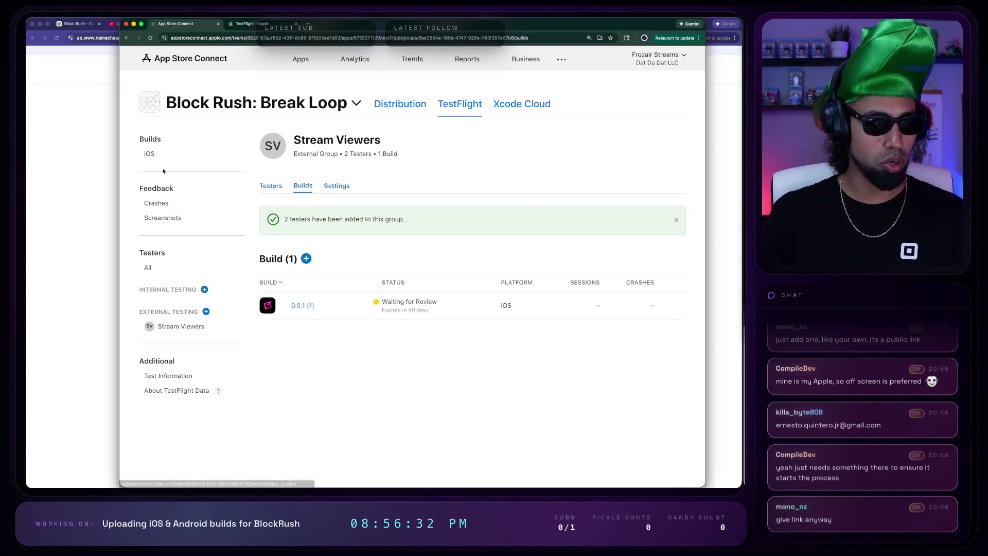
{"action": "left_click", "coordinate": [149, 152]}
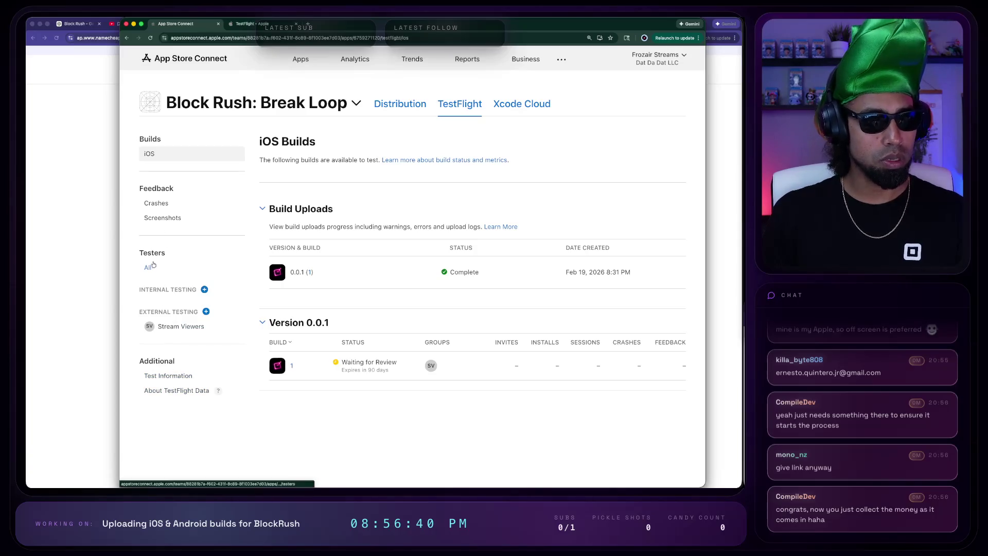
- Open build 0.0.1's details, then go back to the Stream Viewers group page
{"action": "scroll", "coordinate": [431, 152], "scroll_direction": "down", "scroll_amount": 3}
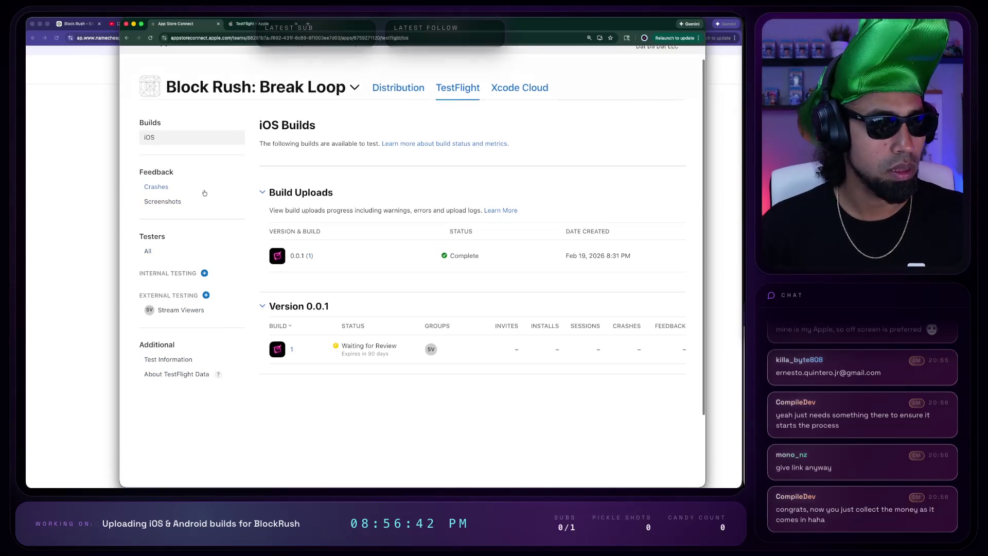
{"action": "left_click", "coordinate": [309, 206]}
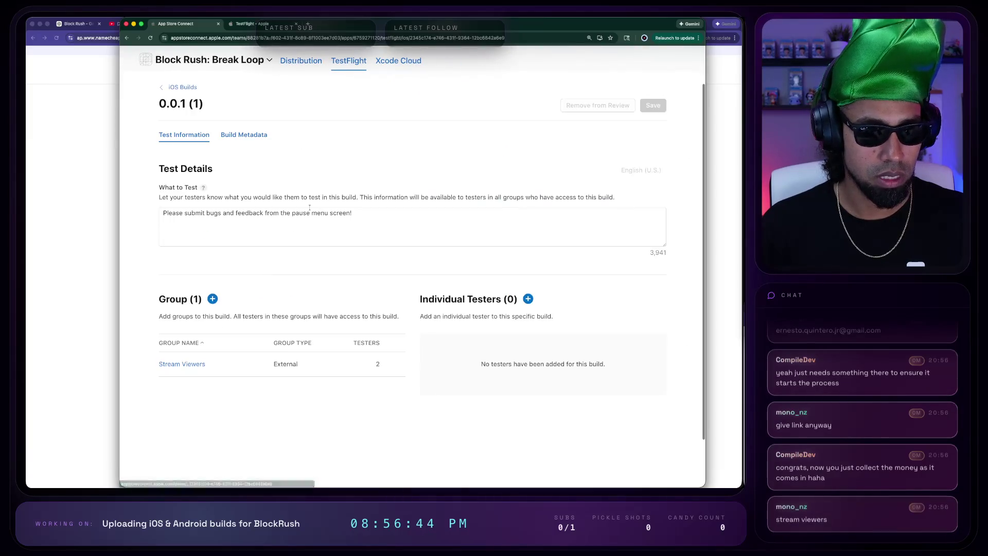
{"action": "scroll", "coordinate": [355, 171], "scroll_direction": "up", "scroll_amount": 2}
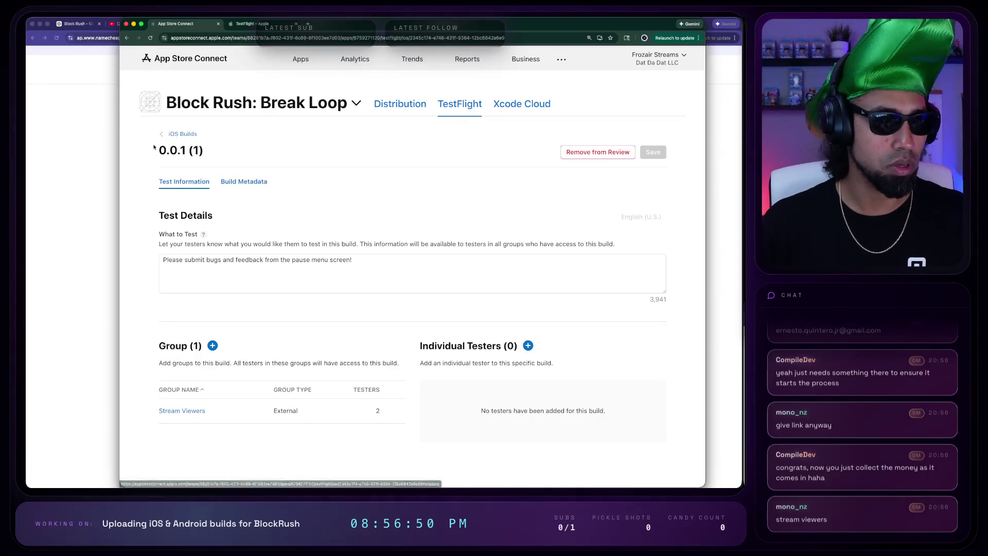
{"action": "left_click", "coordinate": [186, 411]}
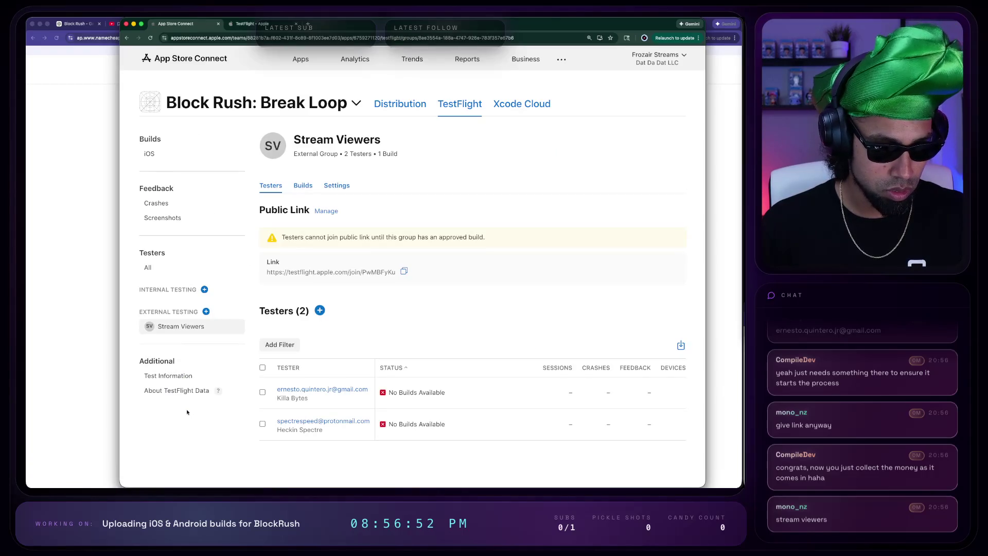
{"action": "key", "text": "super+Tab"}
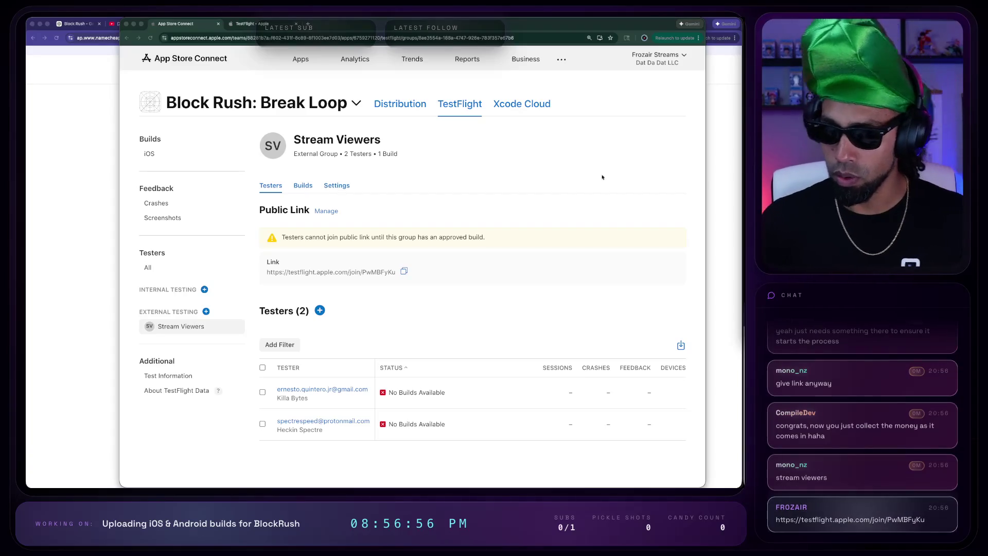
{"action": "left_click", "coordinate": [490, 201]}
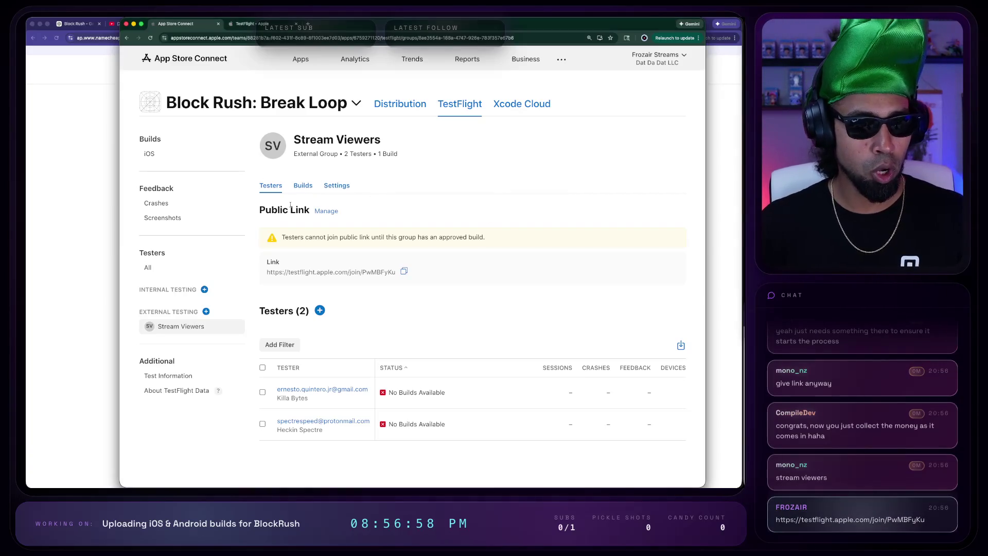